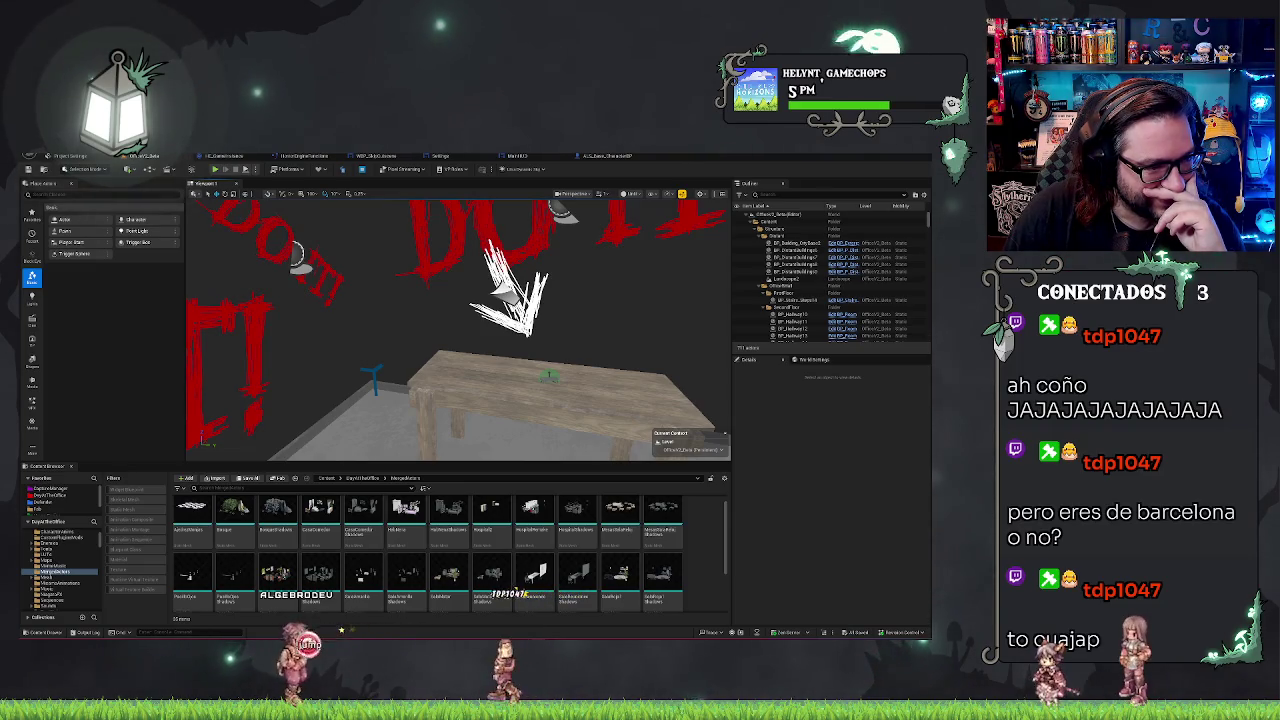
# - Bring up the mocap Timeline Preview, position it over the editor, then close it
pyautogui.hotkey('alt', 'Tab')
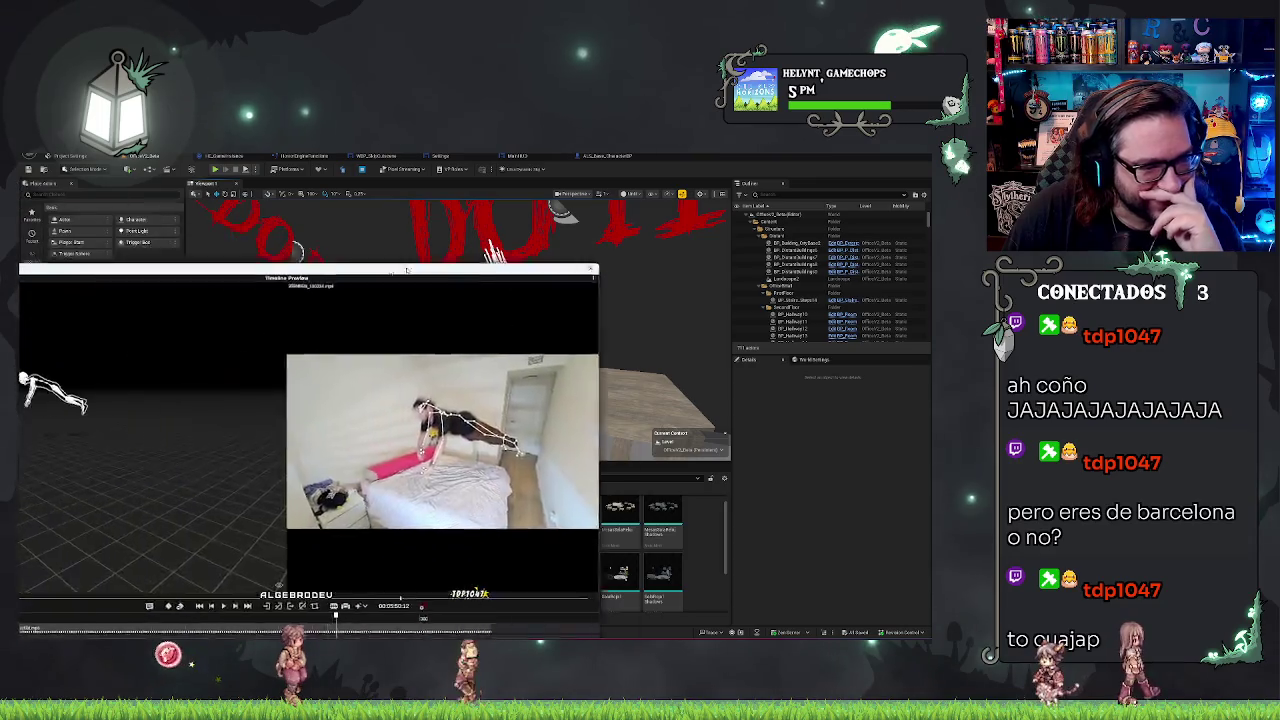
pyautogui.moveTo(386, 271)
pyautogui.mouseDown()
pyautogui.moveTo(612, 214)
pyautogui.moveTo(569, 196)
pyautogui.mouseUp()
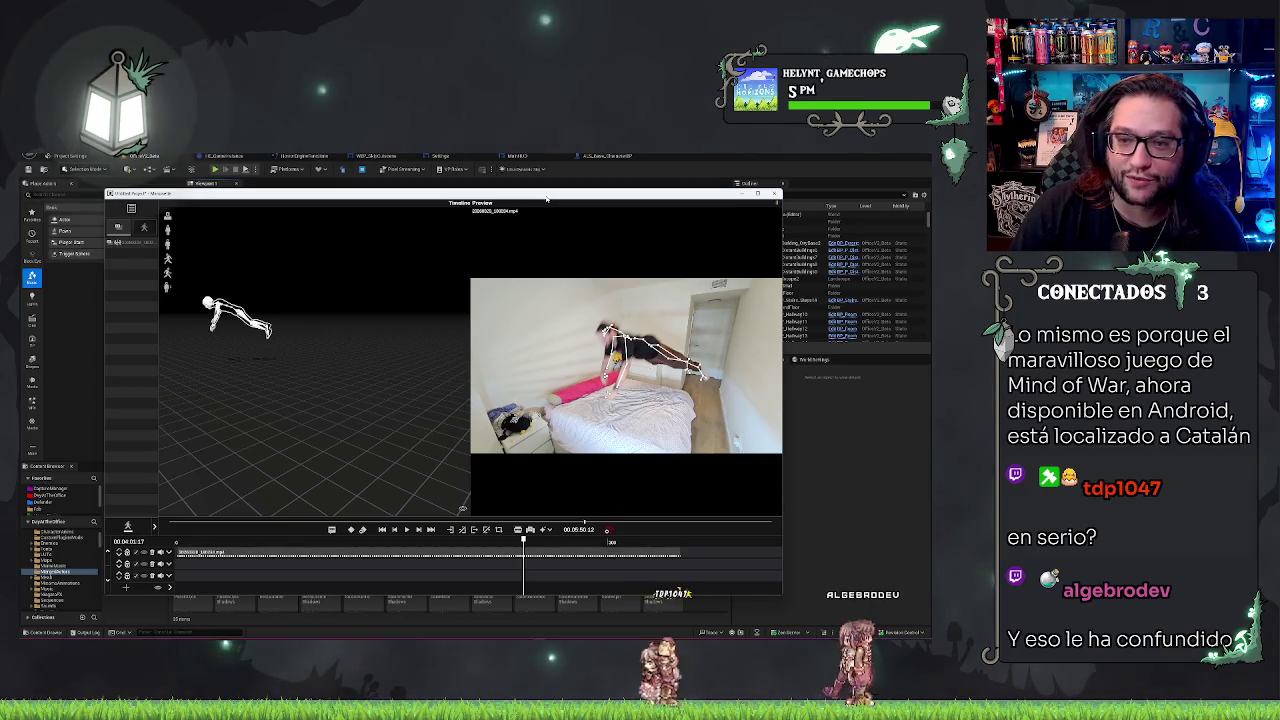
pyautogui.click(777, 193)
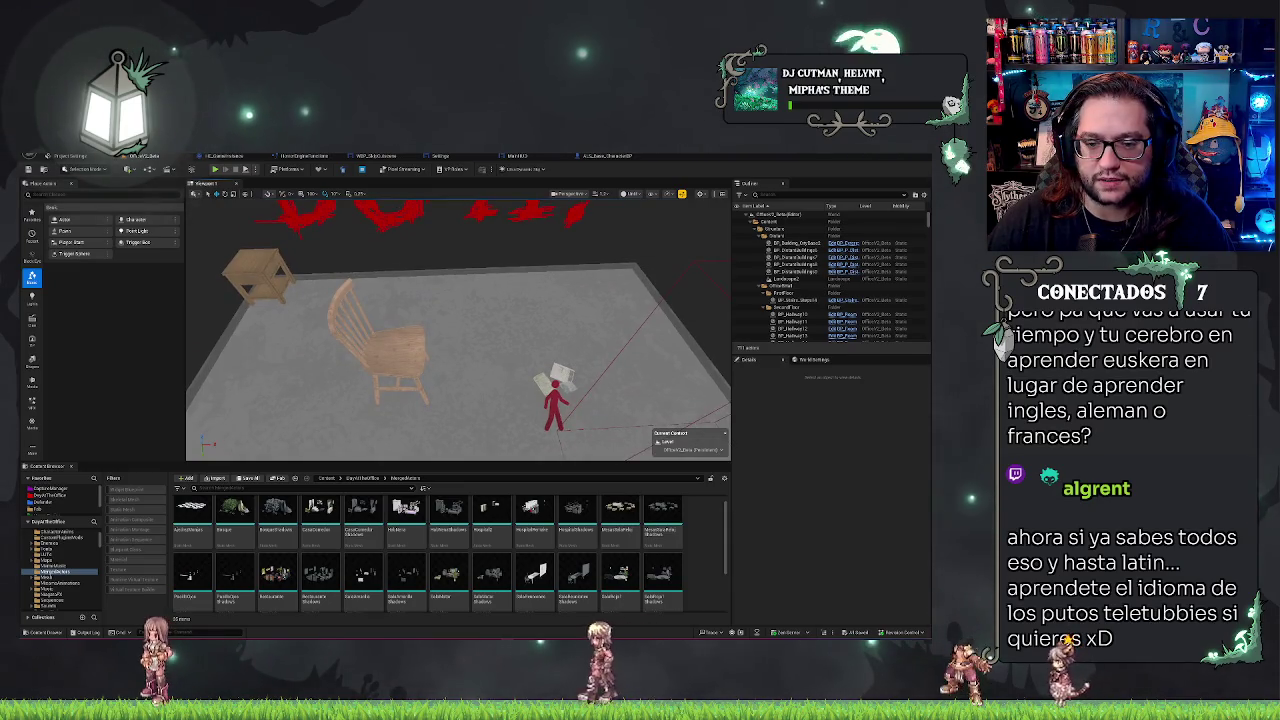
# - Focus the noose spotlight, browse to its asset, and open the SogaDummy Blueprint for editing
pyautogui.click(380, 320)
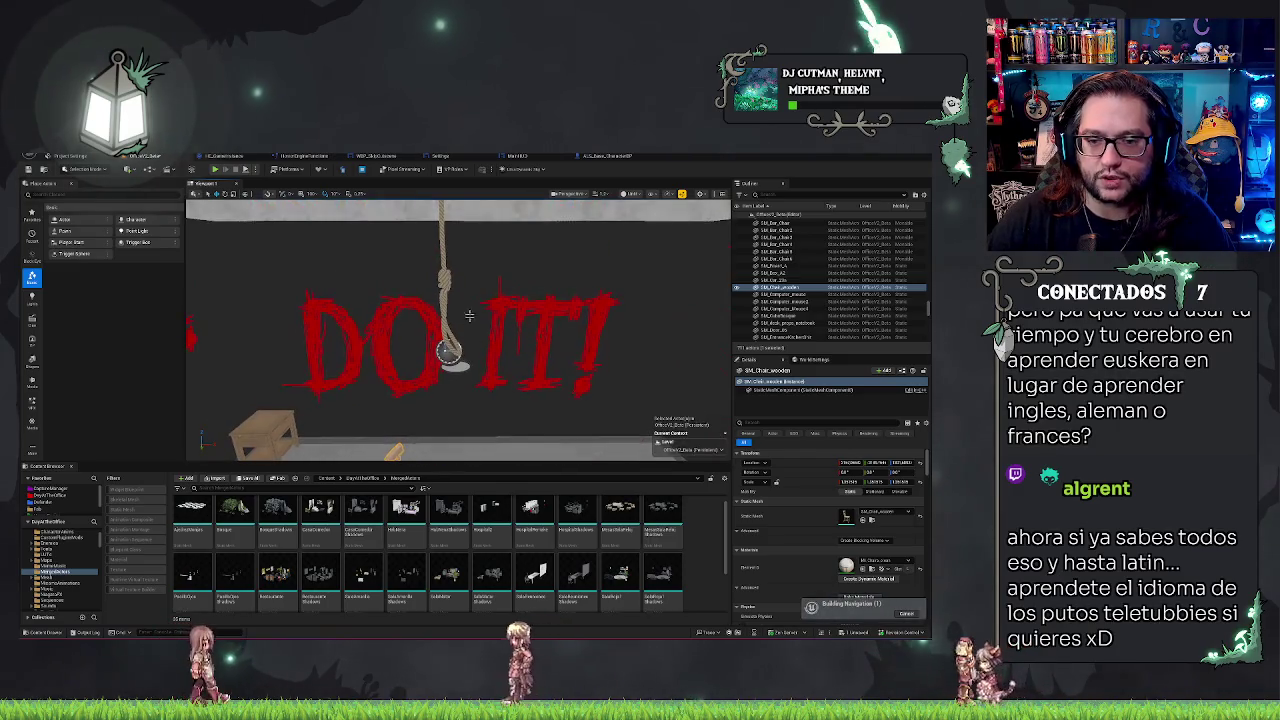
pyautogui.click(448, 350)
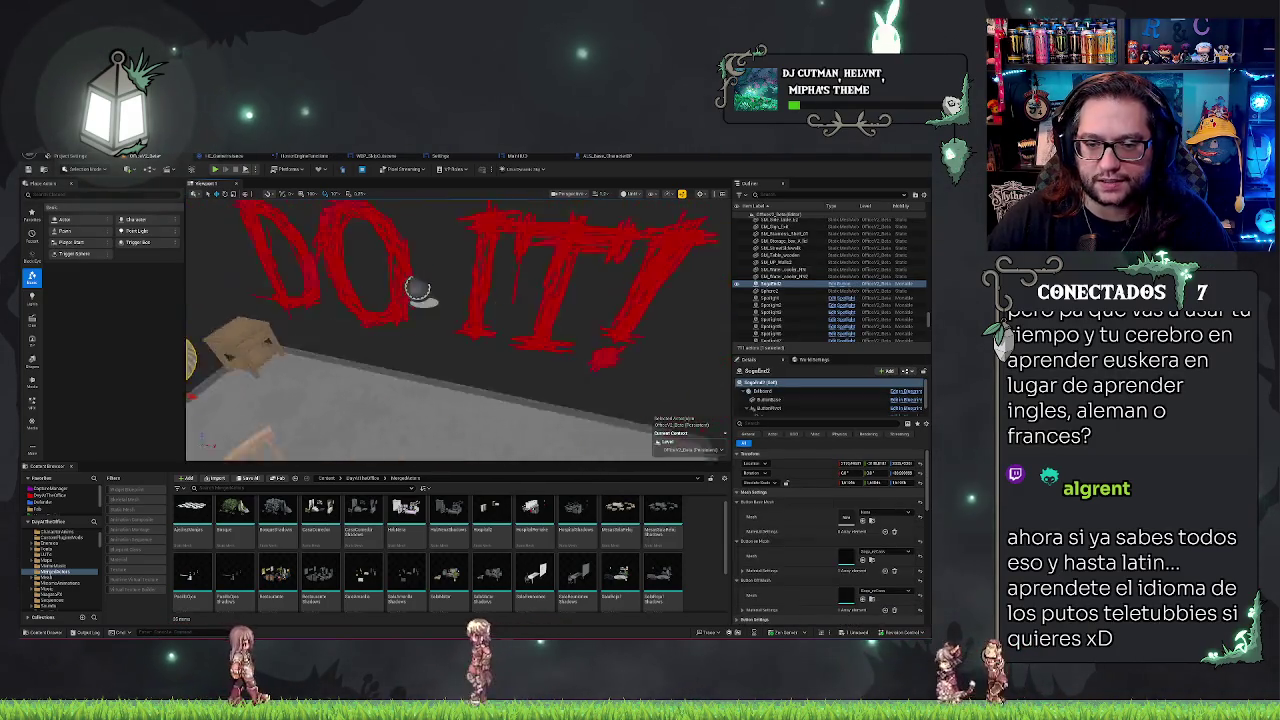
pyautogui.press('f')
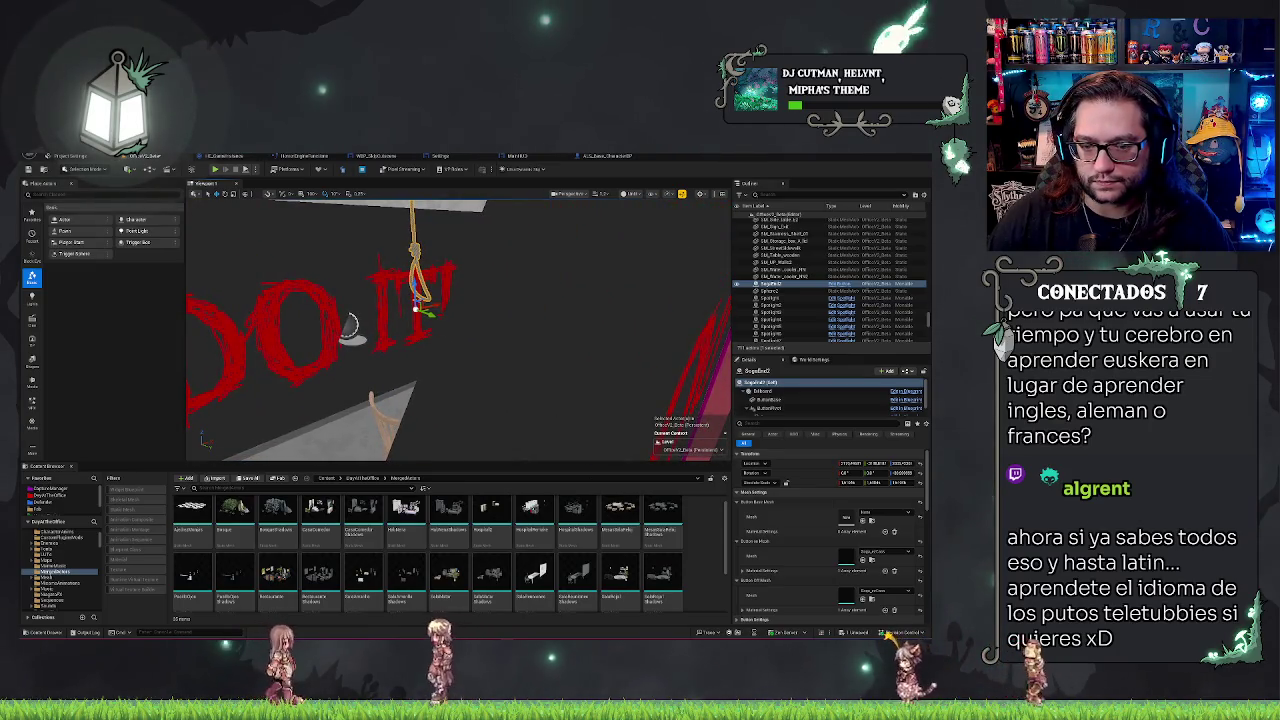
pyautogui.rightClick(780, 287)
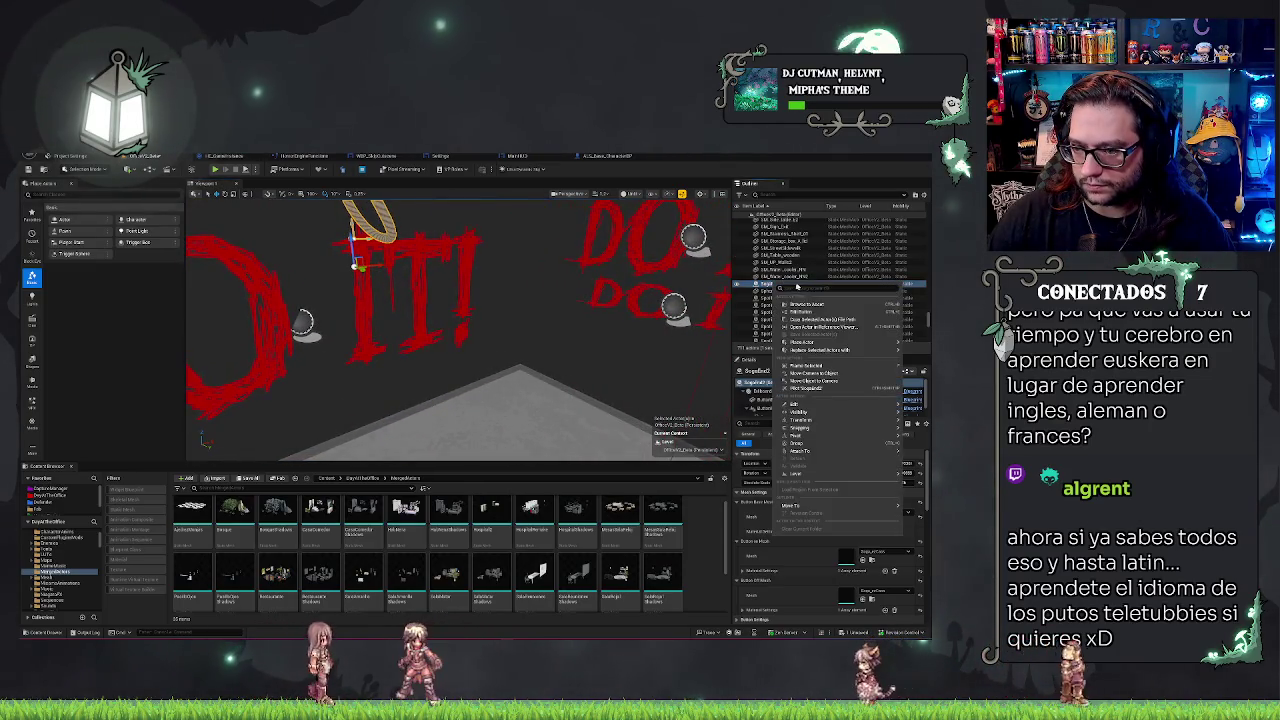
pyautogui.click(810, 303)
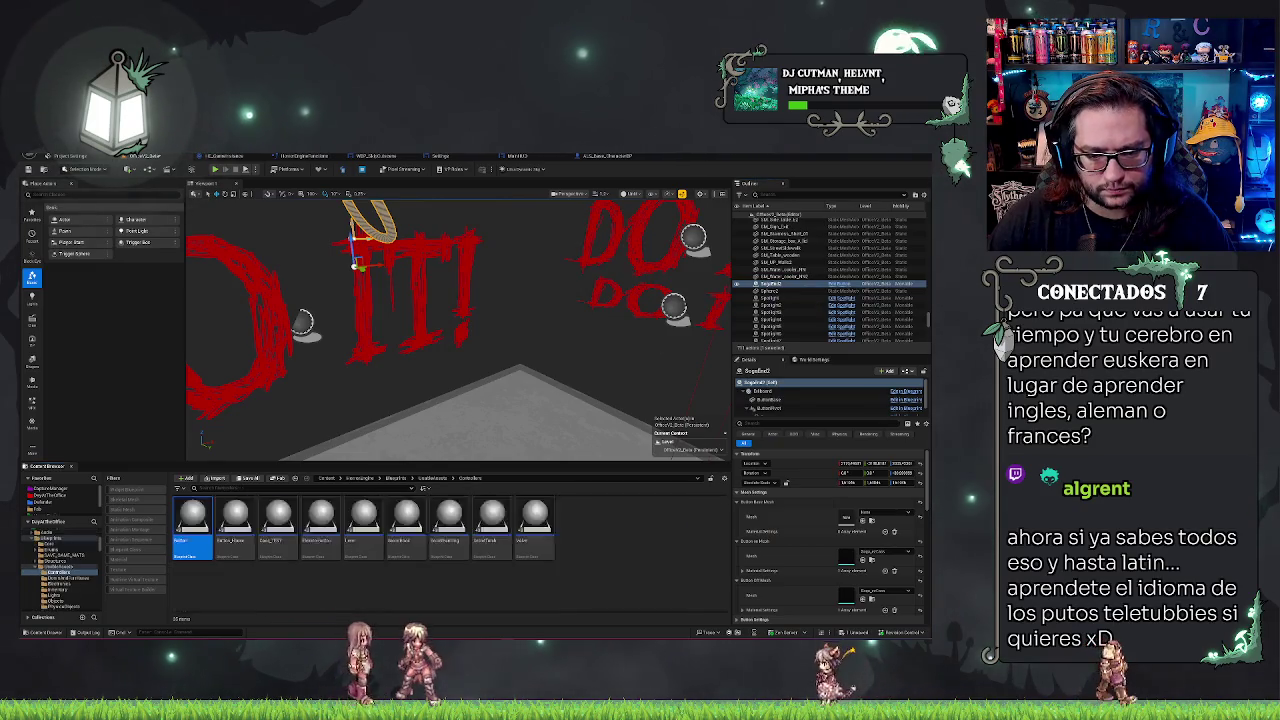
pyautogui.moveTo(616, 205); pyautogui.dragTo(616, 205)
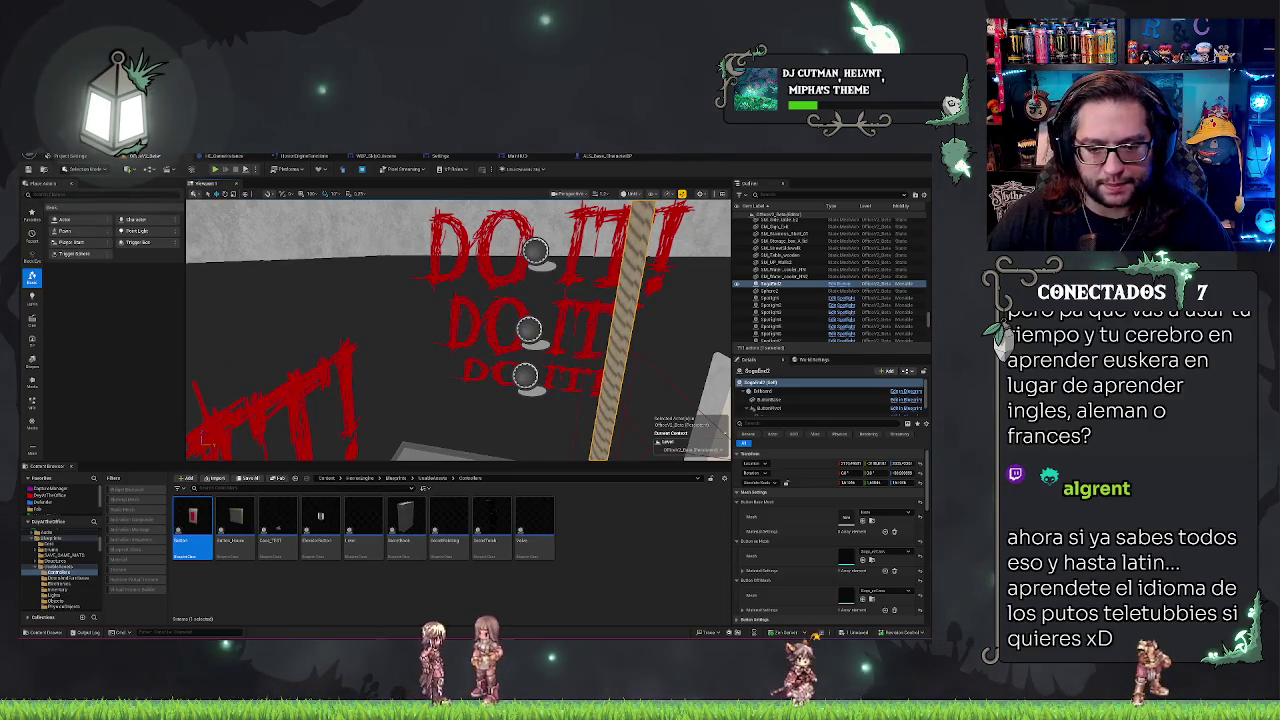
pyautogui.hotkey('ctrl', 'e')
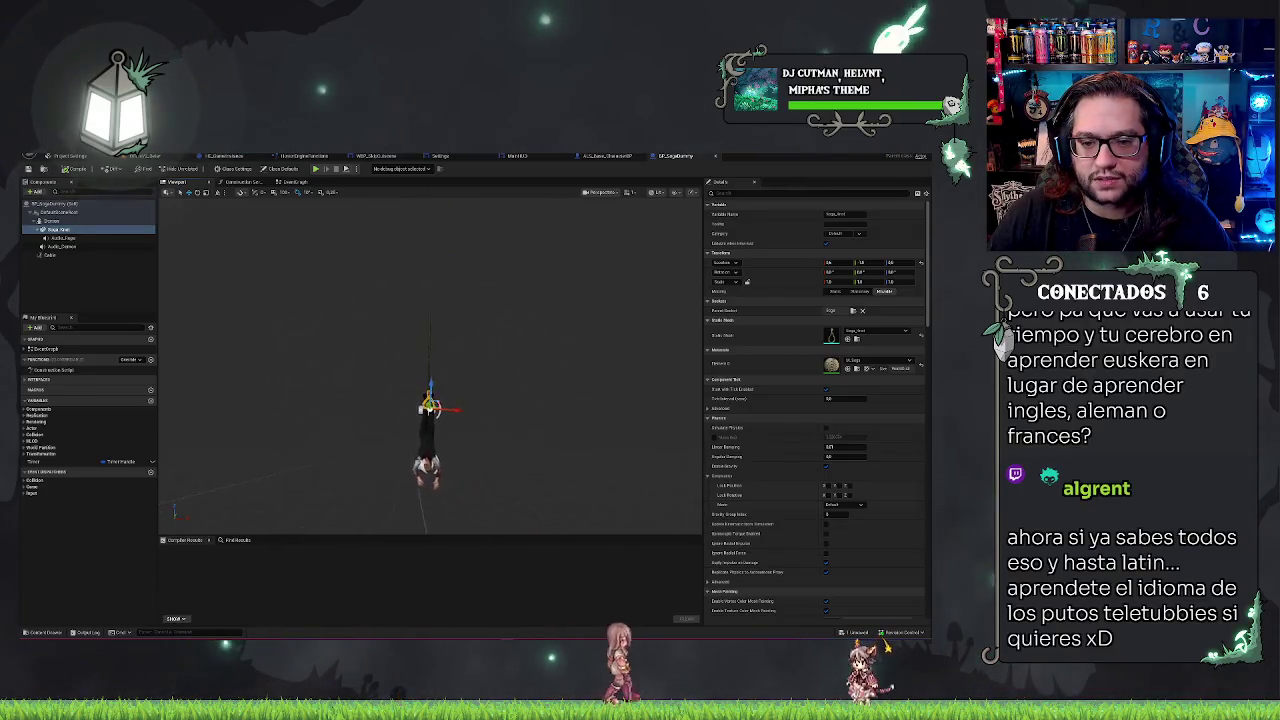
# - Delete the two audio components from BP_SogaDummy
pyautogui.click(74, 240)
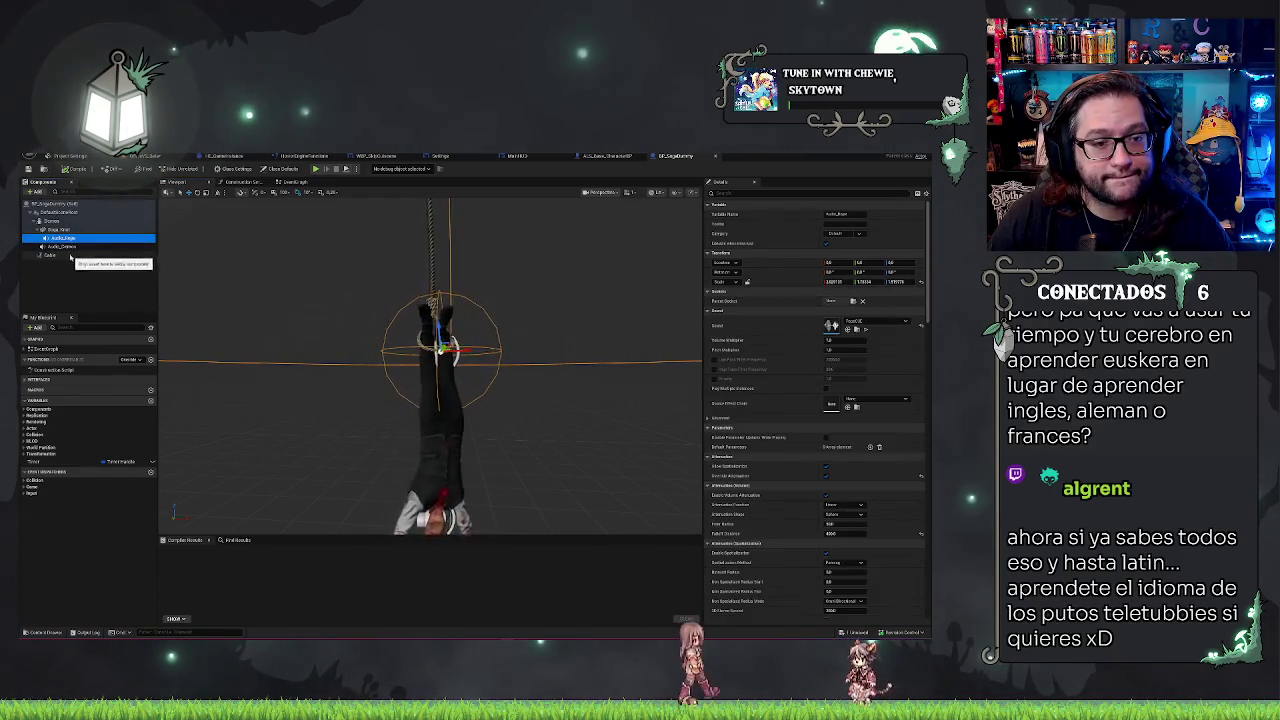
pyautogui.keyDown('ctrl'); pyautogui.click(70, 248); pyautogui.keyUp('ctrl')
pyautogui.press('Delete')
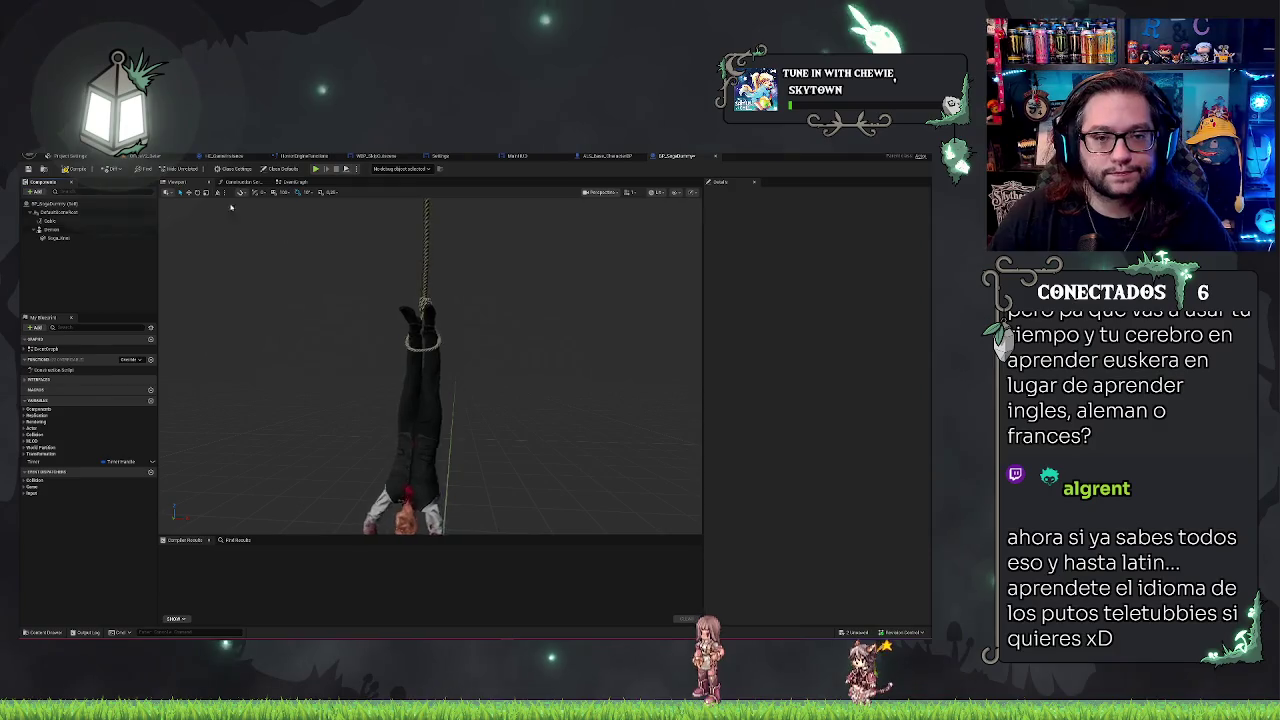
# - Delete the comment box and its nodes from the EventGraph
pyautogui.click(295, 183)
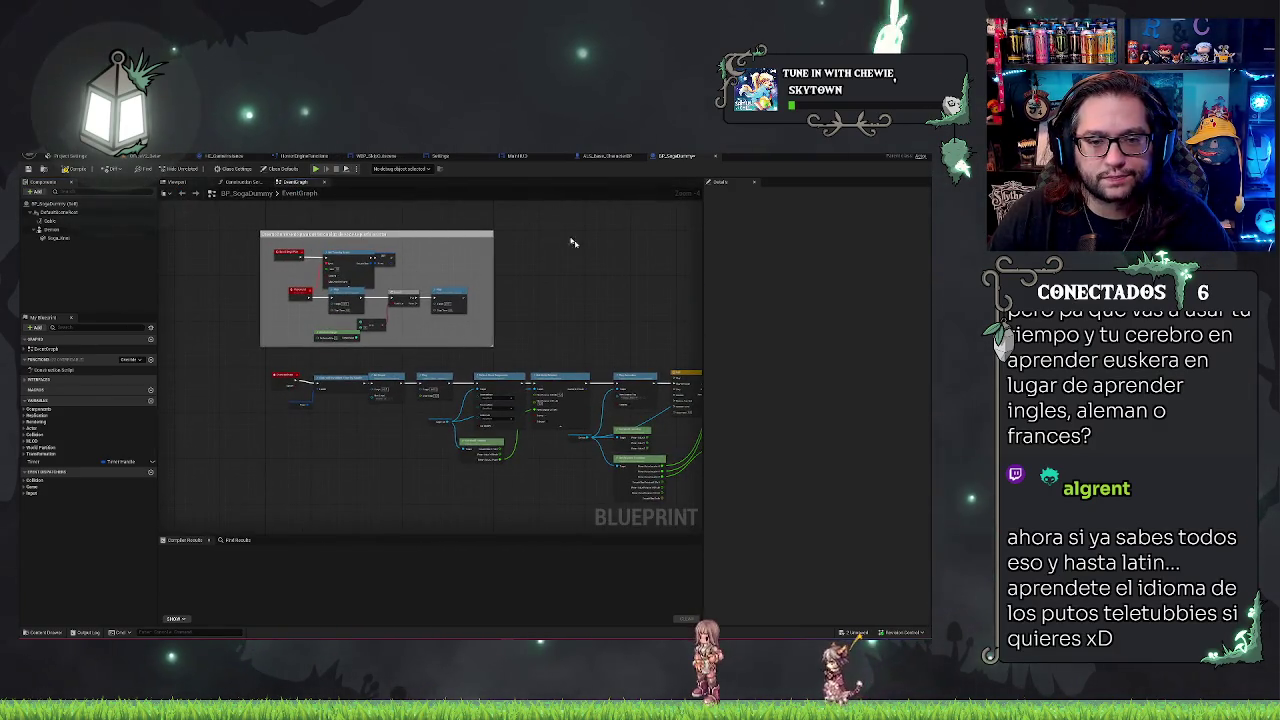
pyautogui.scroll(-2, 538, 270)
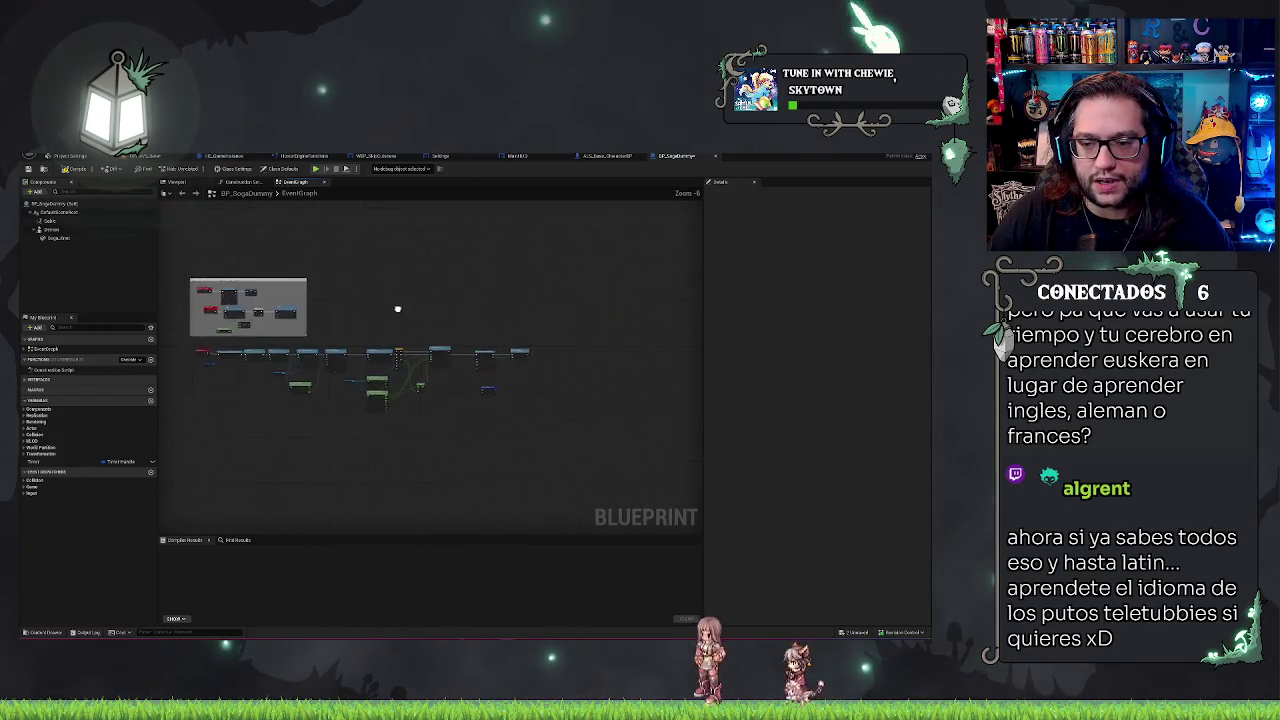
pyautogui.scroll(1, 545, 285)
pyautogui.scroll(3, 557, 308)
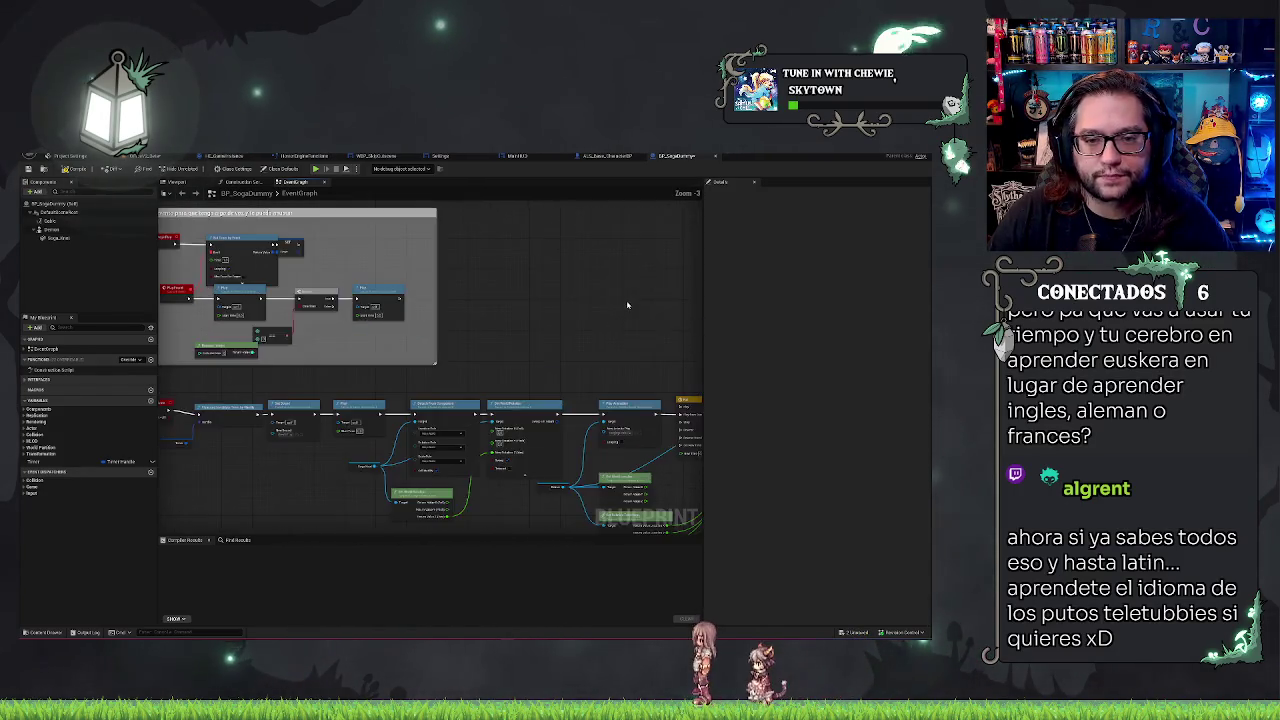
pyautogui.moveTo(198, 226); pyautogui.dragTo(522, 398)
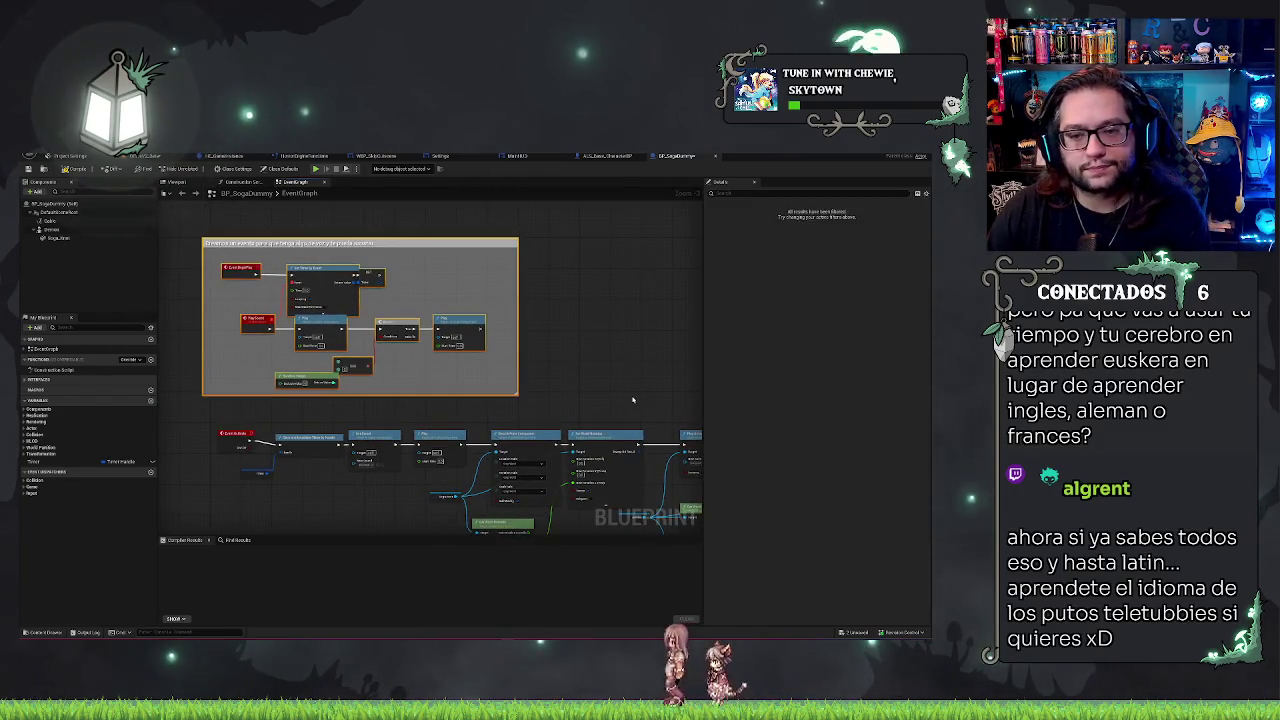
pyautogui.press('Delete')
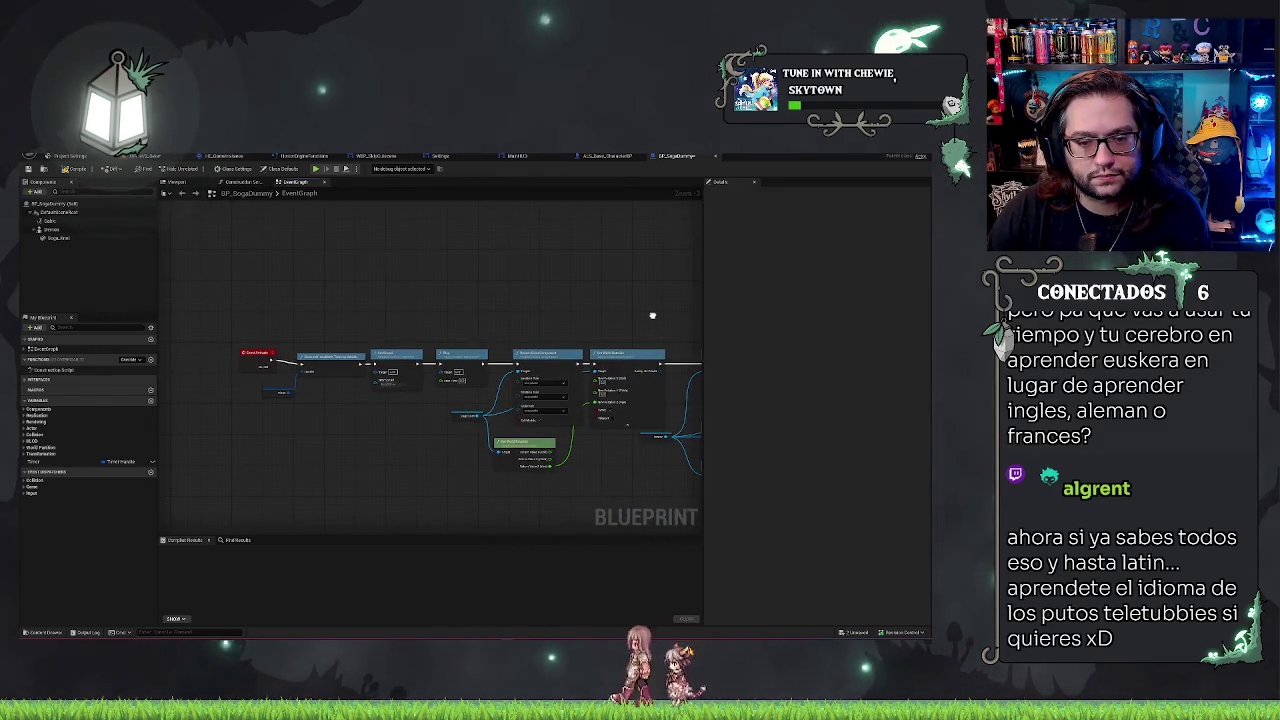
# - Select every remaining EventGraph node and delete them, leaving an empty canvas
pyautogui.scroll(-3, 409, 303)
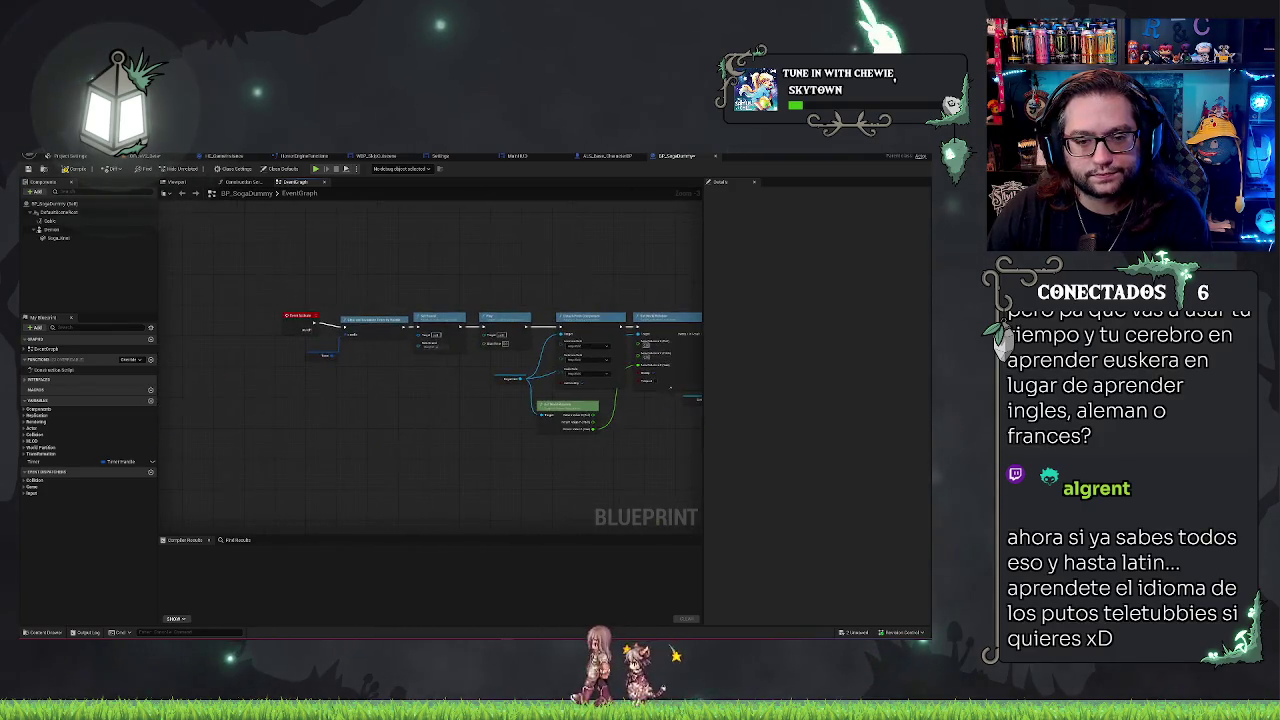
pyautogui.scroll(-2, 434, 277)
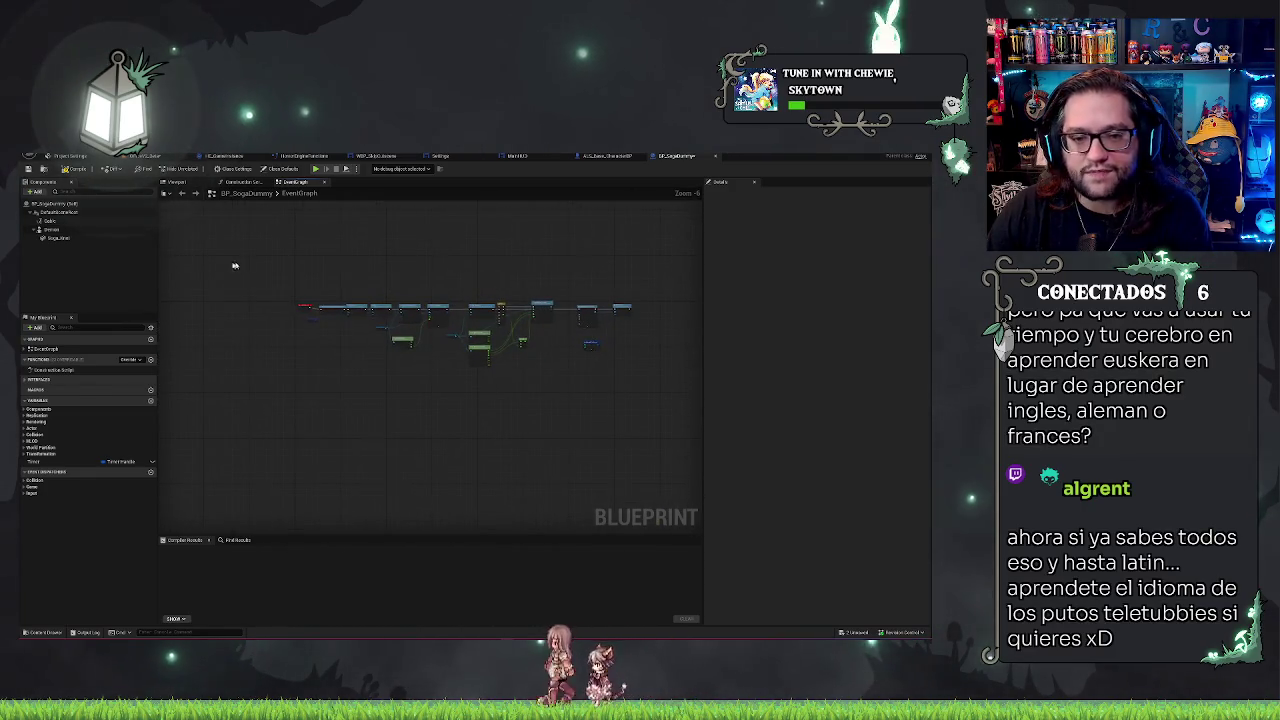
pyautogui.moveTo(229, 263); pyautogui.dragTo(678, 418)
pyautogui.scroll(5, 438, 435)
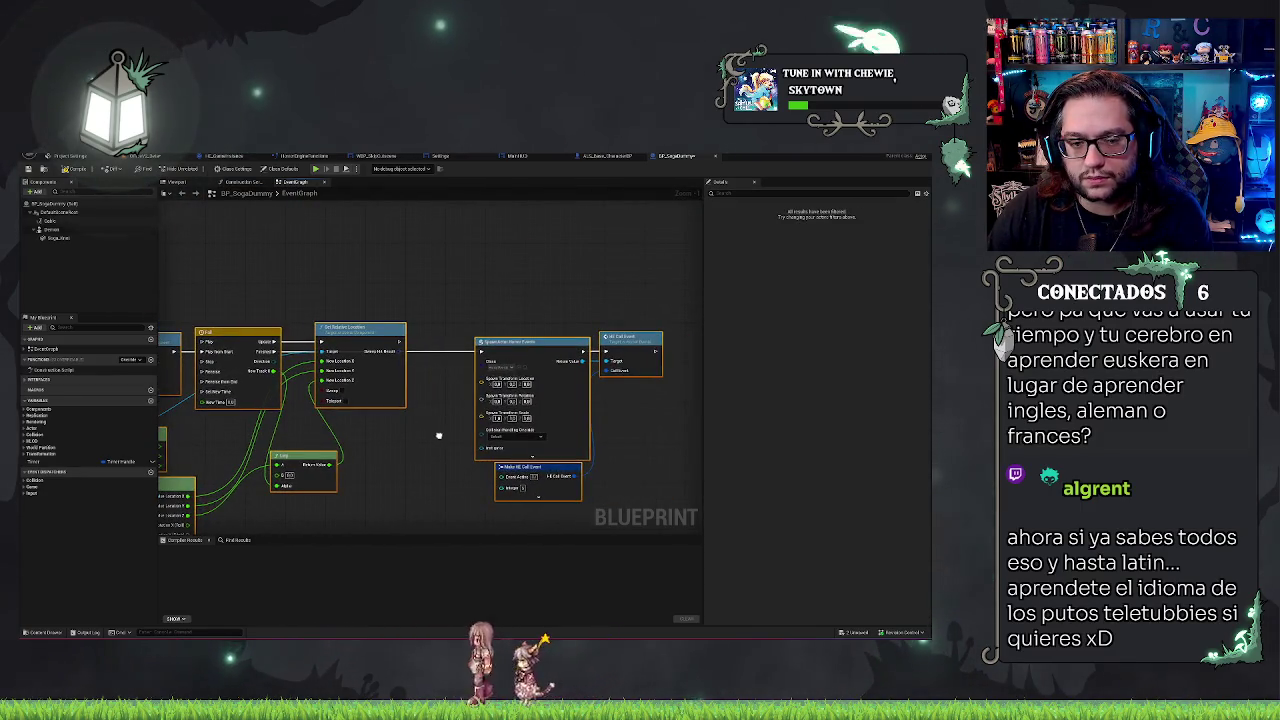
pyautogui.moveTo(438, 435)
pyautogui.mouseDown()
pyautogui.moveTo(635, 428)
pyautogui.moveTo(449, 434)
pyautogui.mouseUp()
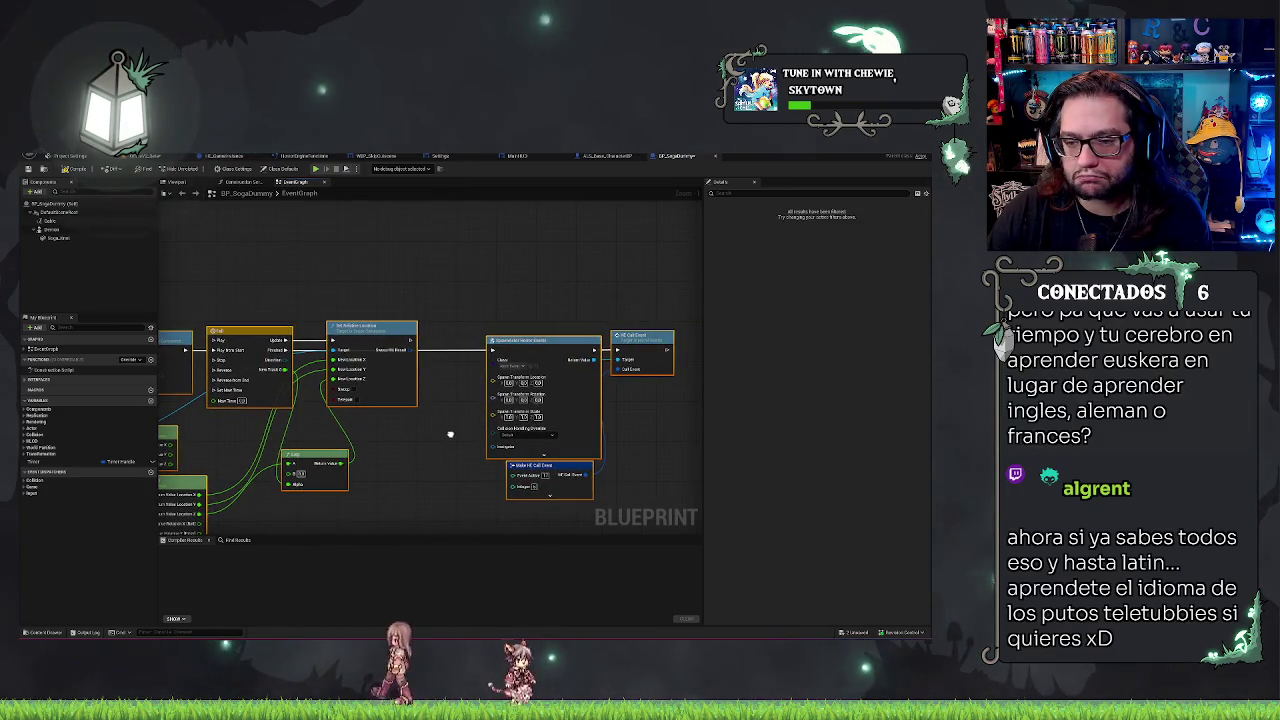
pyautogui.scroll(-3, 450, 434)
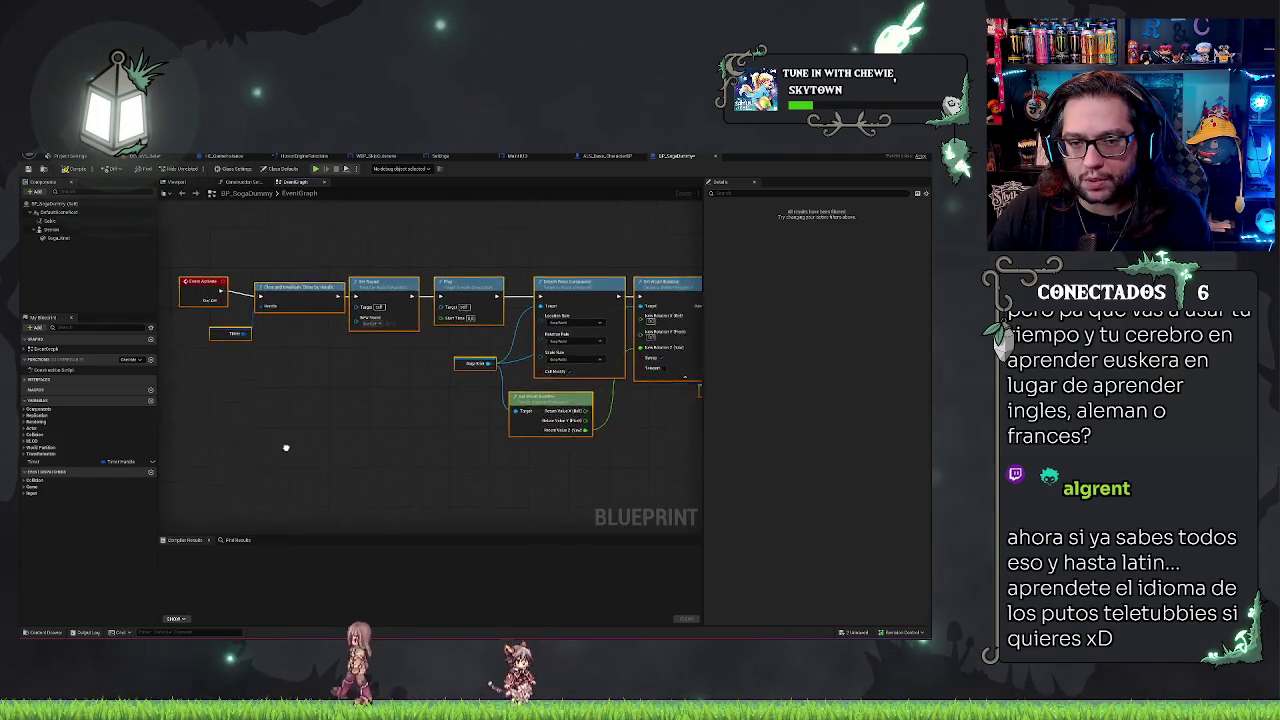
pyautogui.press('Delete')
pyautogui.click(55, 230)
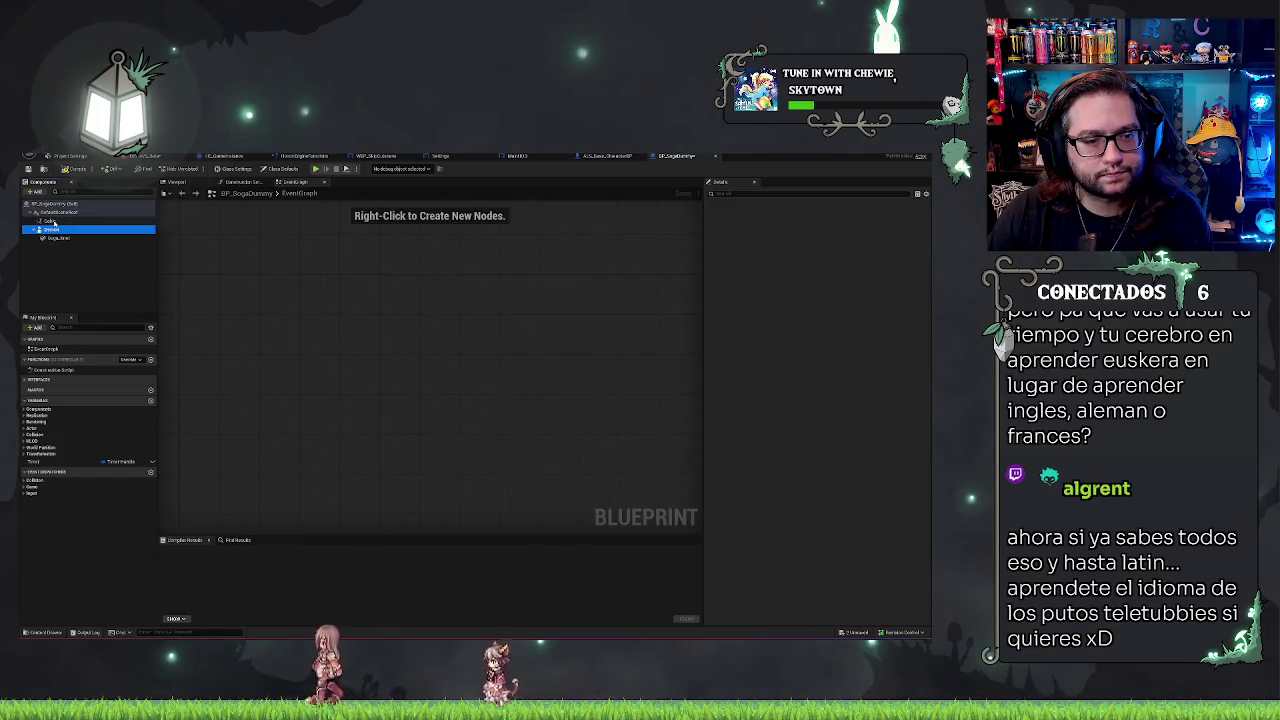
# - Attach the noose mesh under DefaultSceneRoot and delete the character skeletal mesh component
pyautogui.click(188, 183)
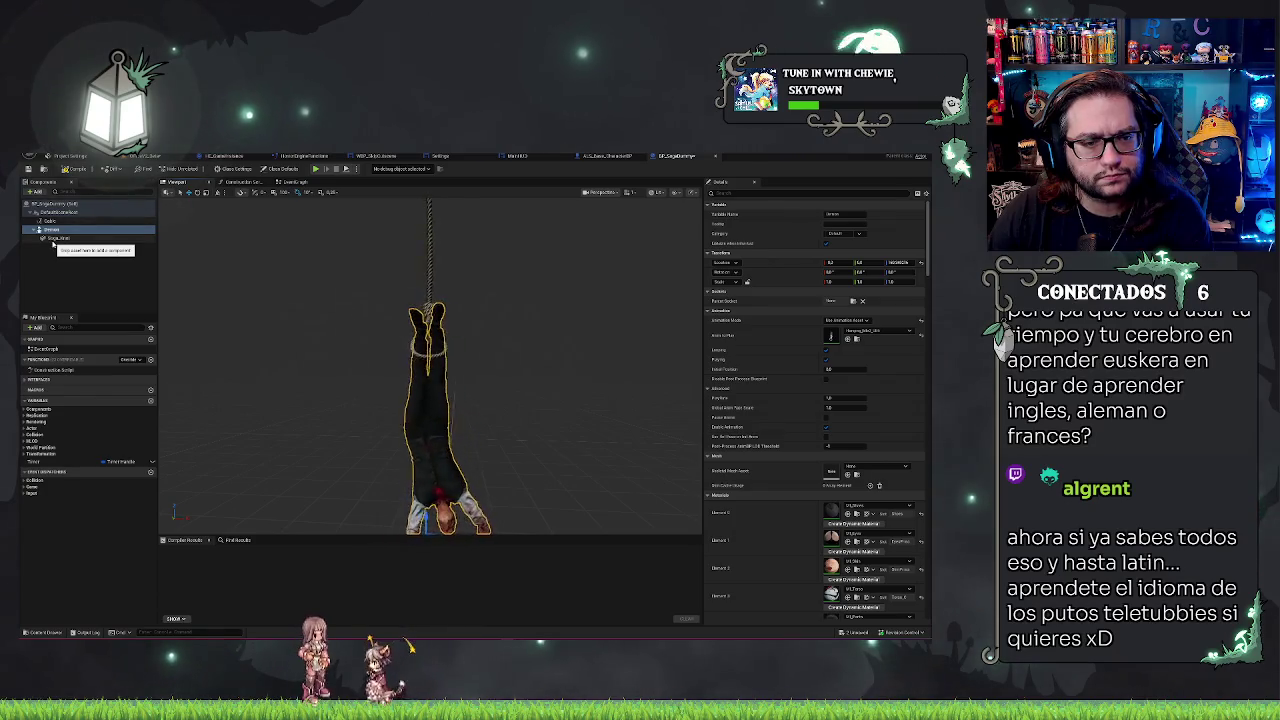
pyautogui.click(52, 237)
pyautogui.moveTo(52, 237); pyautogui.dragTo(59, 213)
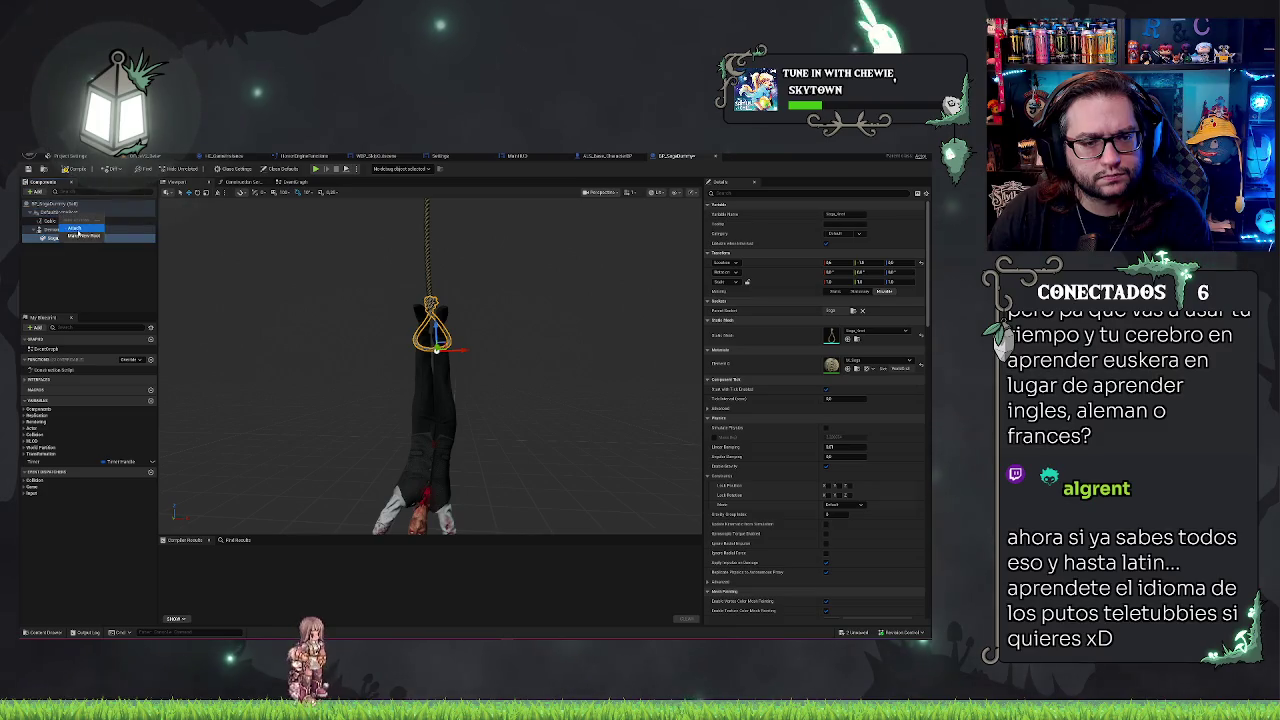
pyautogui.click(77, 230)
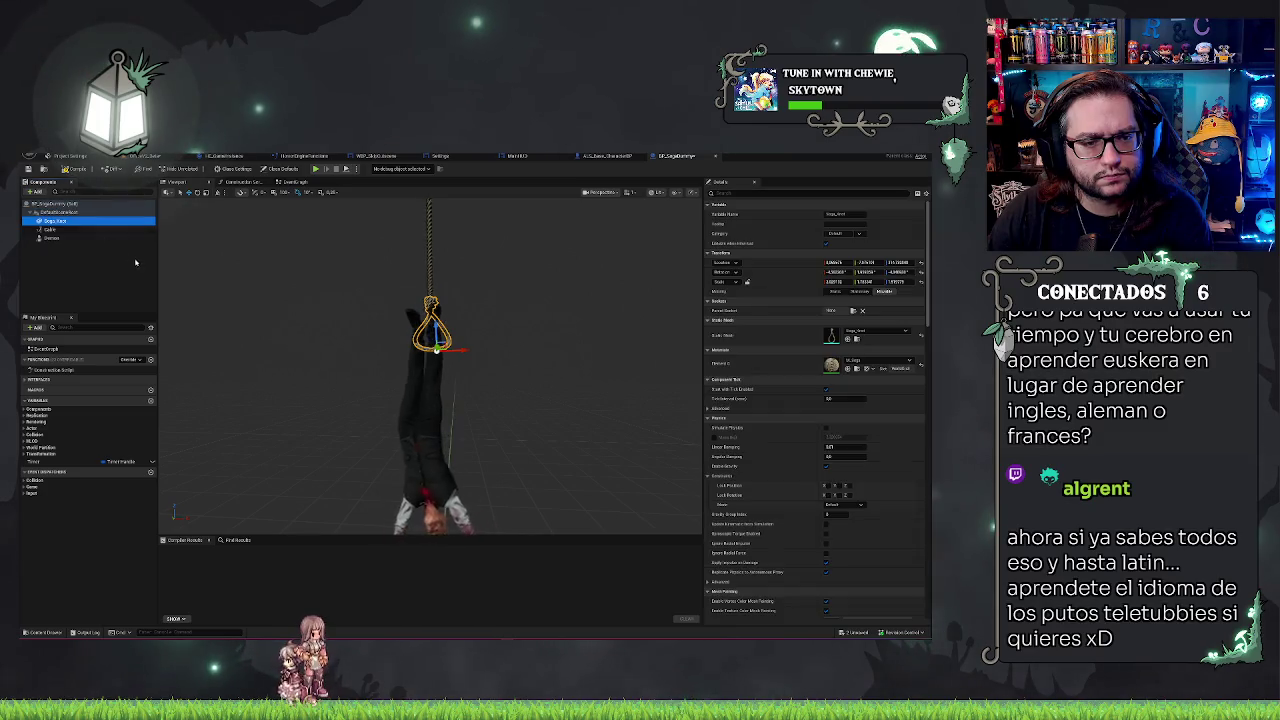
pyautogui.click(45, 239)
pyautogui.press('Delete')
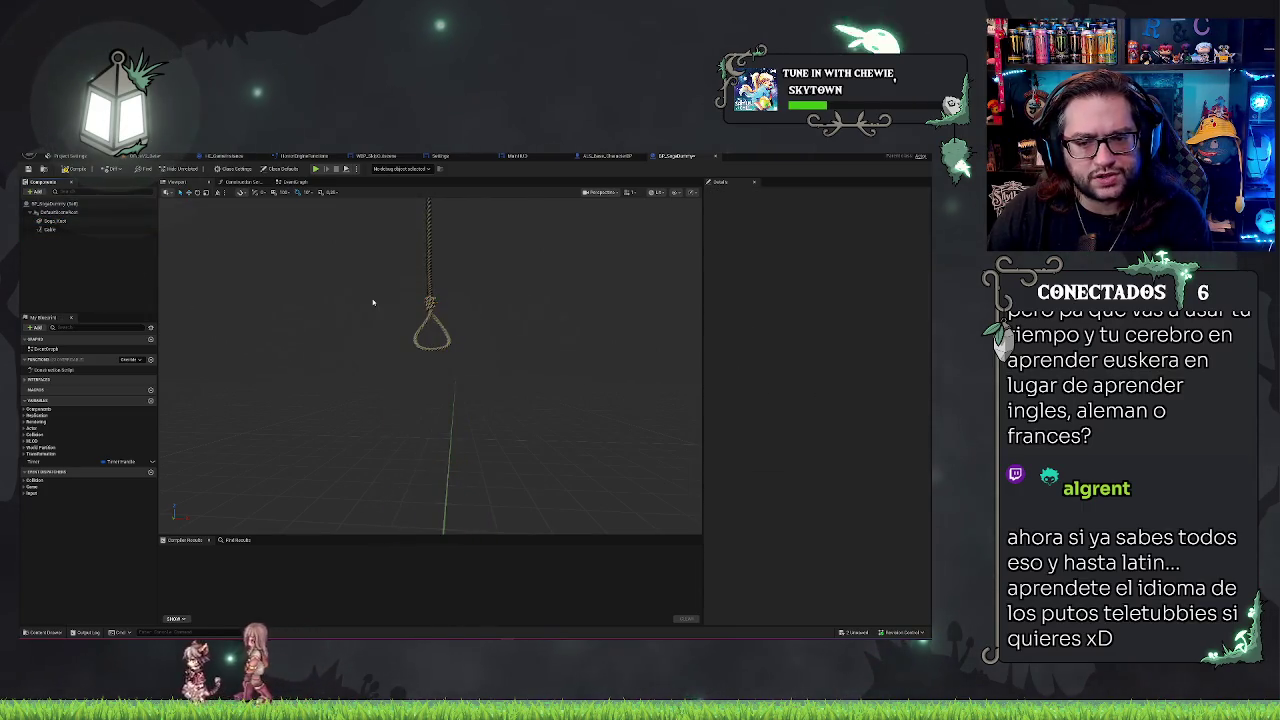
# - Test-move the noose, undo it back to its original spot, and compile BP_SogaDummy
pyautogui.click(64, 230)
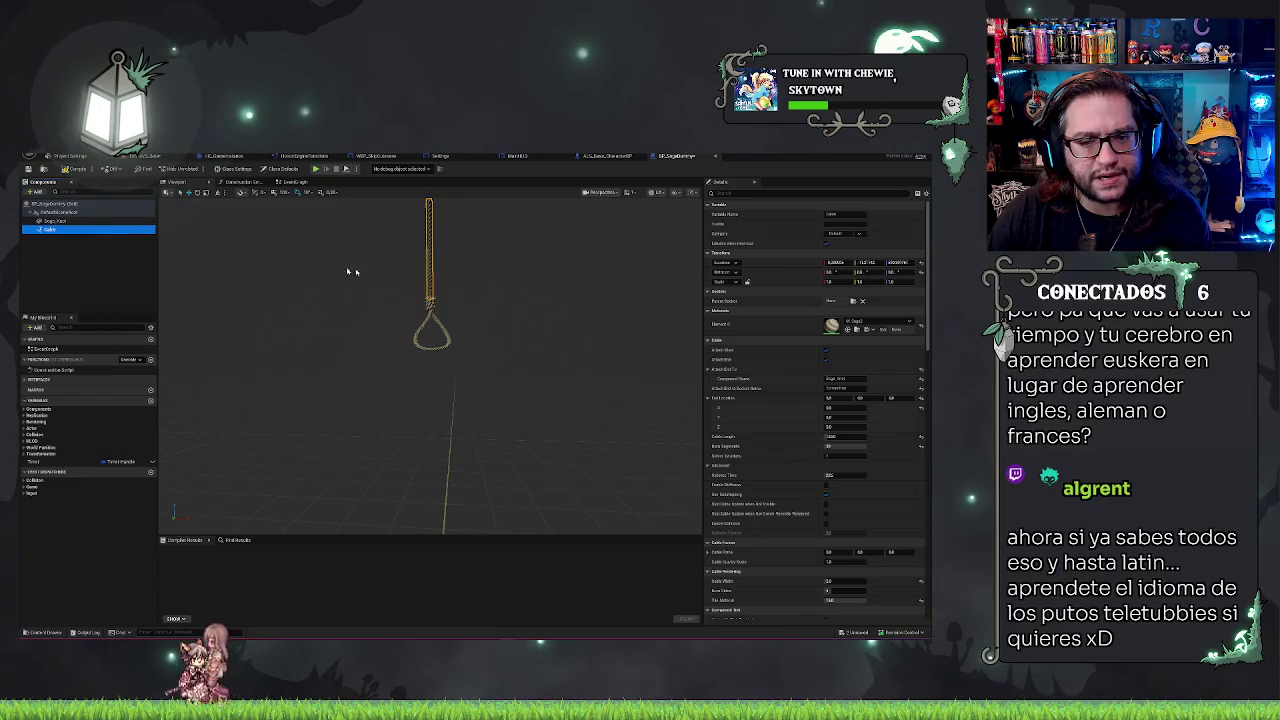
pyautogui.click(49, 220)
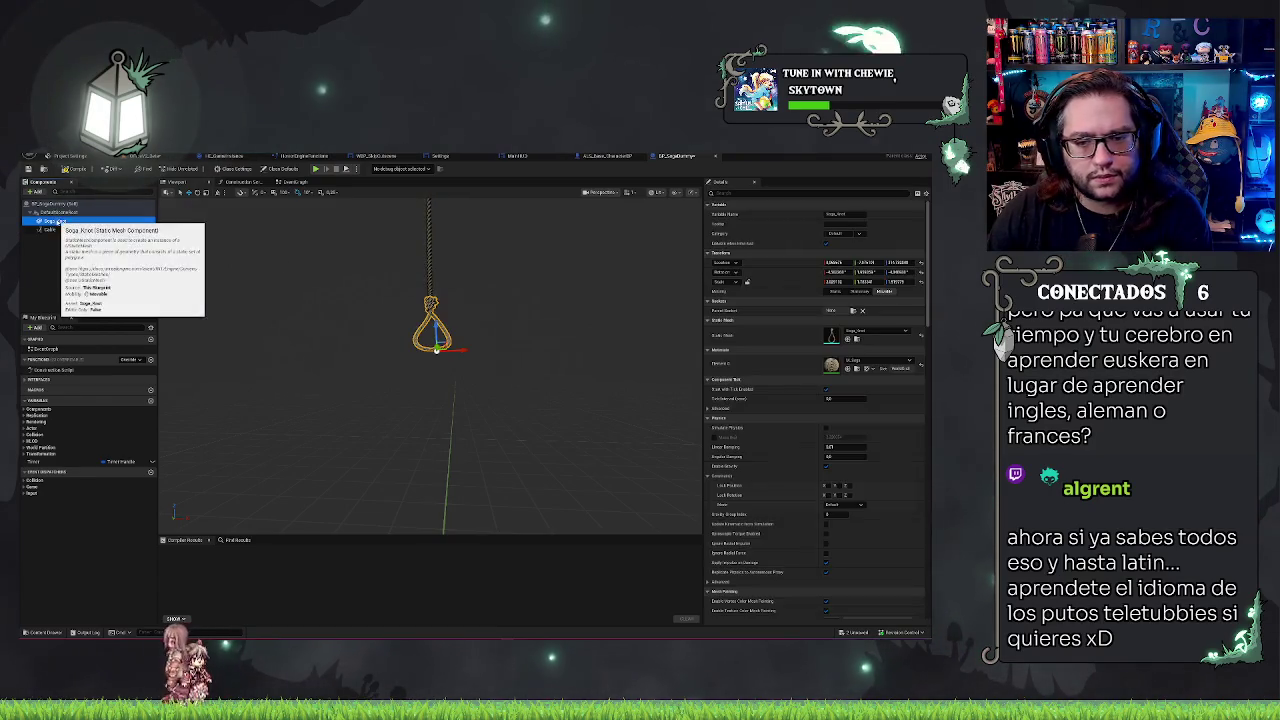
pyautogui.moveTo(465, 346)
pyautogui.mouseDown()
pyautogui.moveTo(486, 354)
pyautogui.moveTo(466, 386)
pyautogui.moveTo(502, 406)
pyautogui.mouseUp()
pyautogui.scroll(-3, 464, 408)
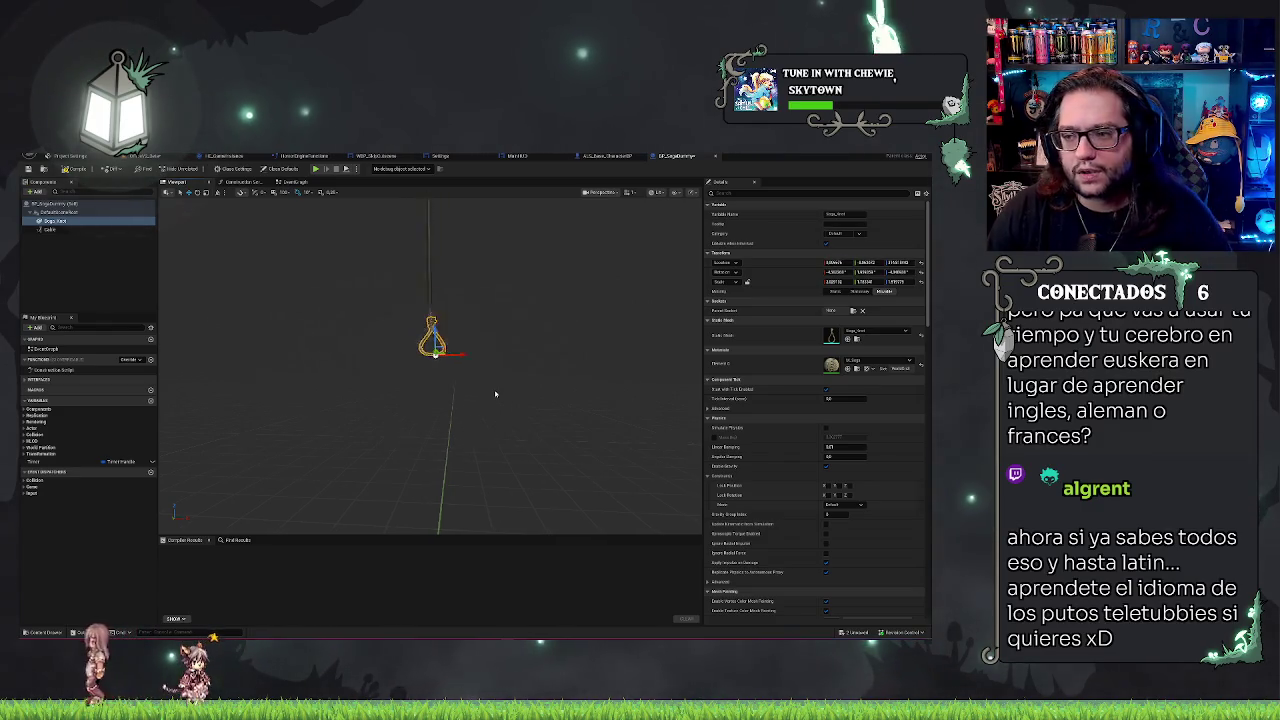
pyautogui.hotkey('ctrl', 'z')
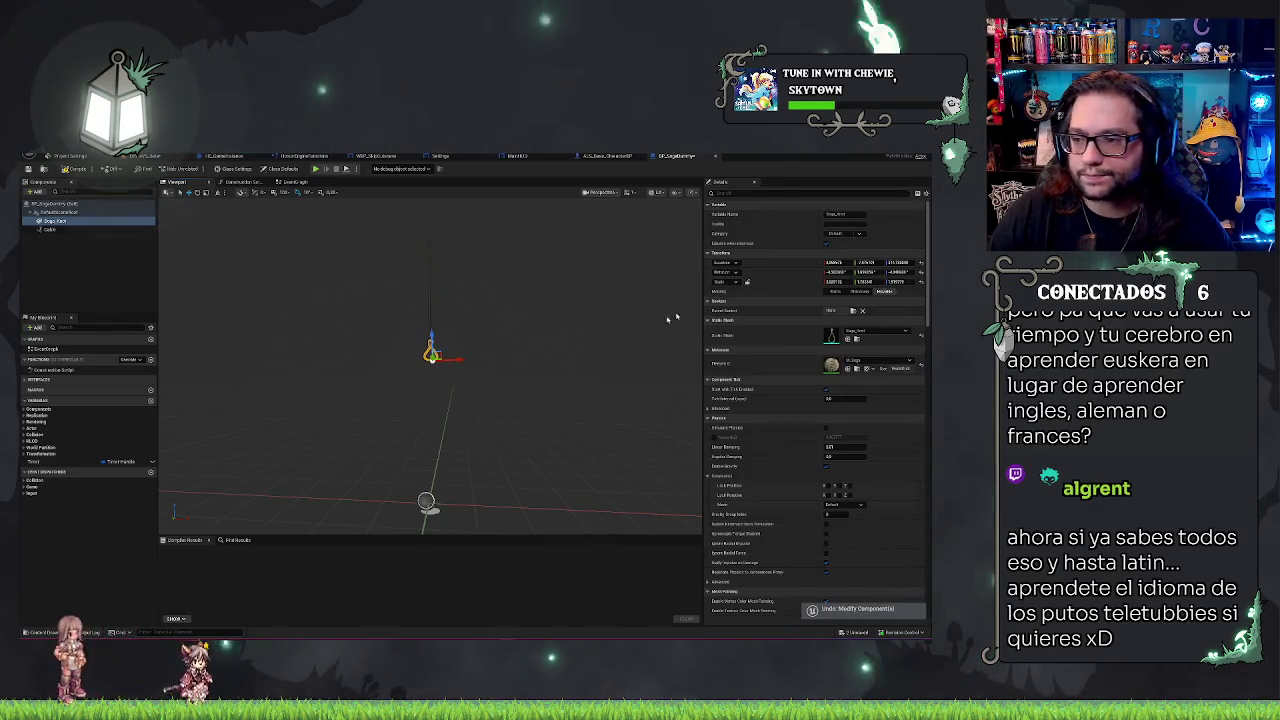
pyautogui.press('f')
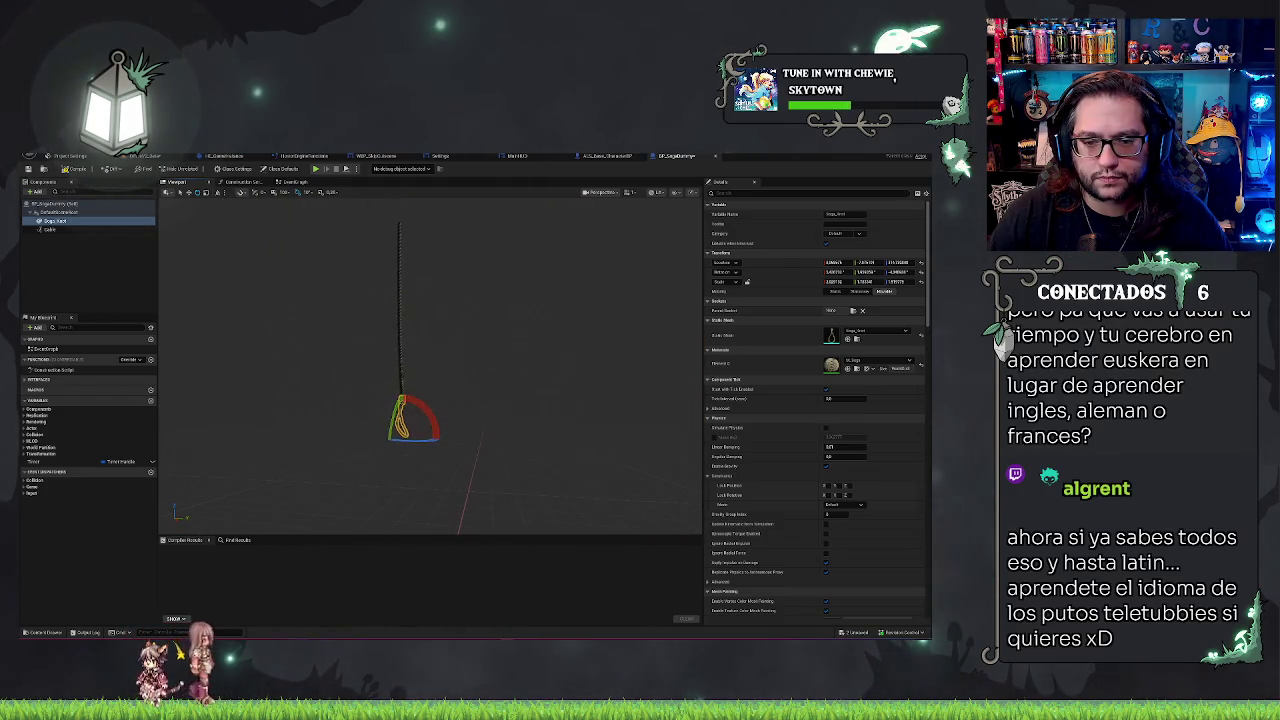
pyautogui.moveTo(477, 383); pyautogui.dragTo(477, 383)
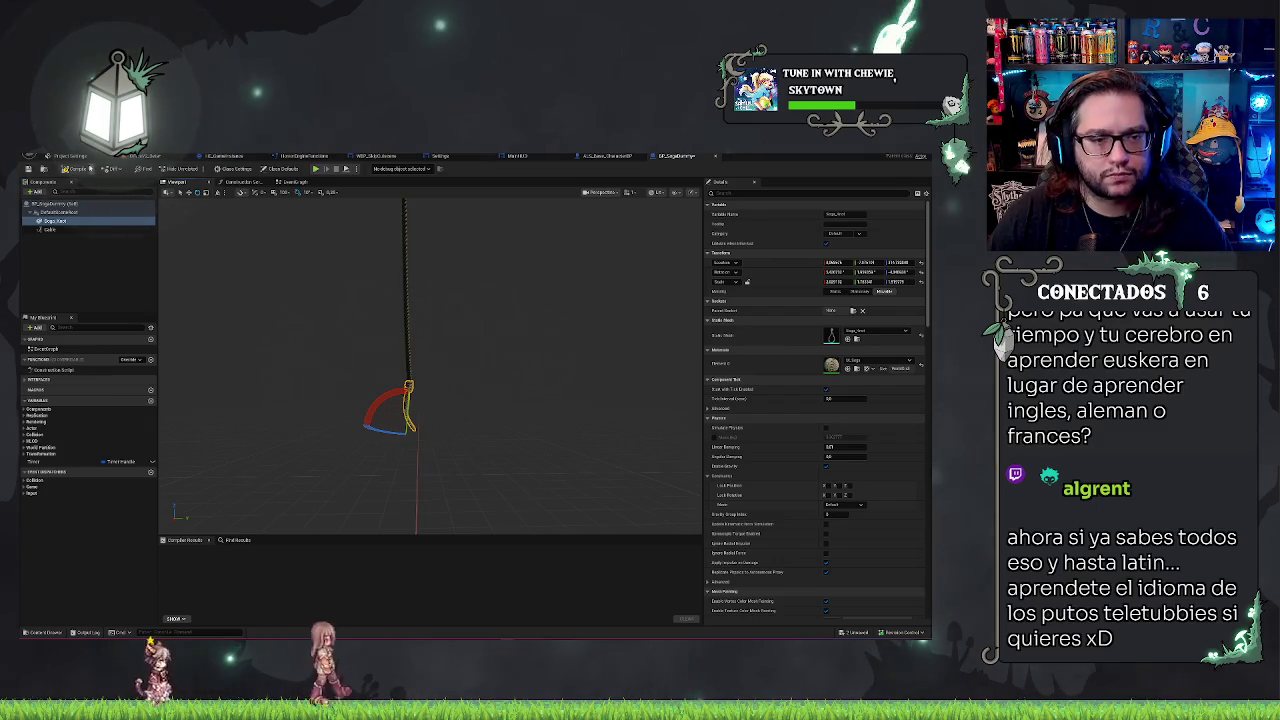
pyautogui.click(30, 169)
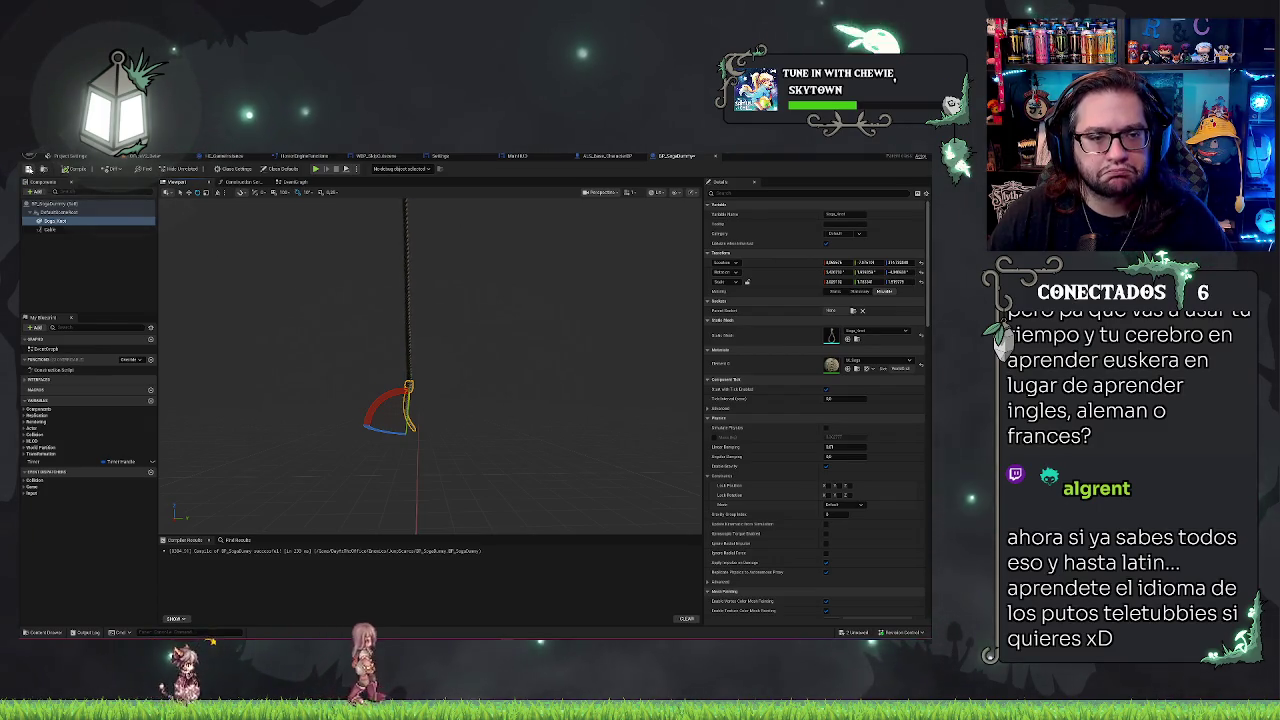
pyautogui.click(155, 157)
# - Save all assets and frame the rope-and-noose BP_SogaDummy actor in the room
pyautogui.hotkey('ctrl', 's')
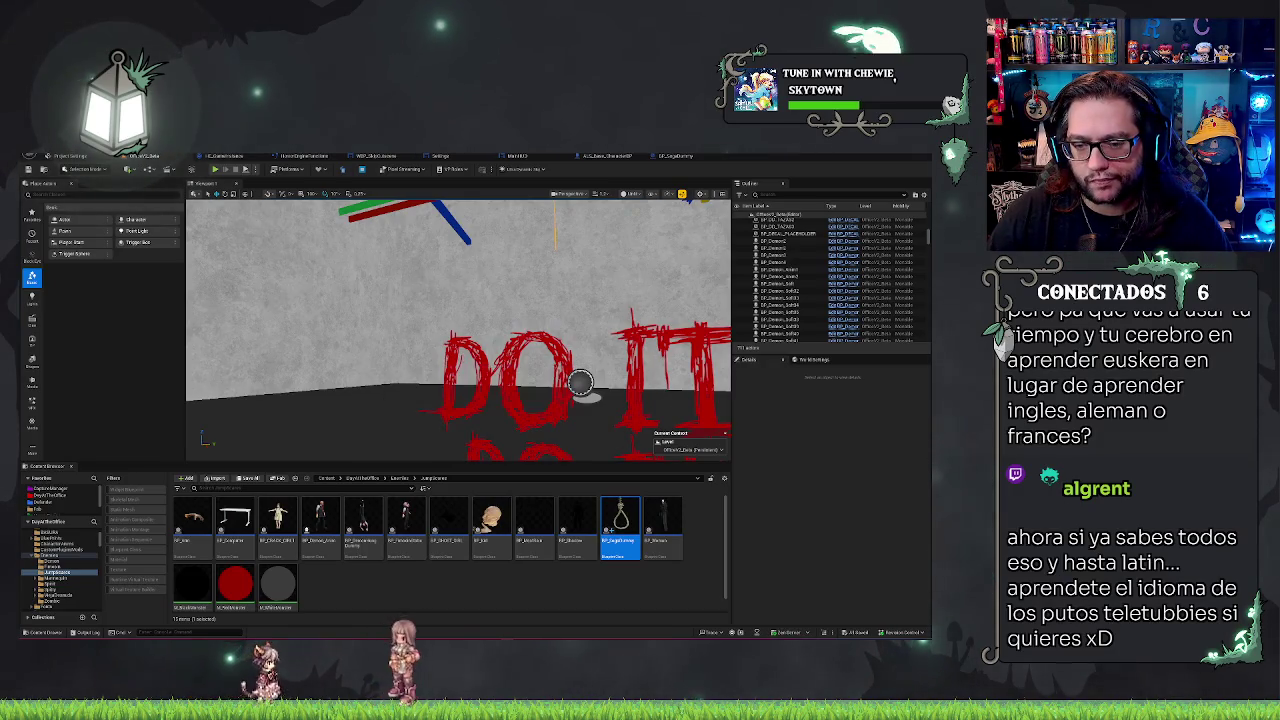
pyautogui.scroll(-5, 590, 322)
pyautogui.moveTo(520, 330); pyautogui.dragTo(580, 342)
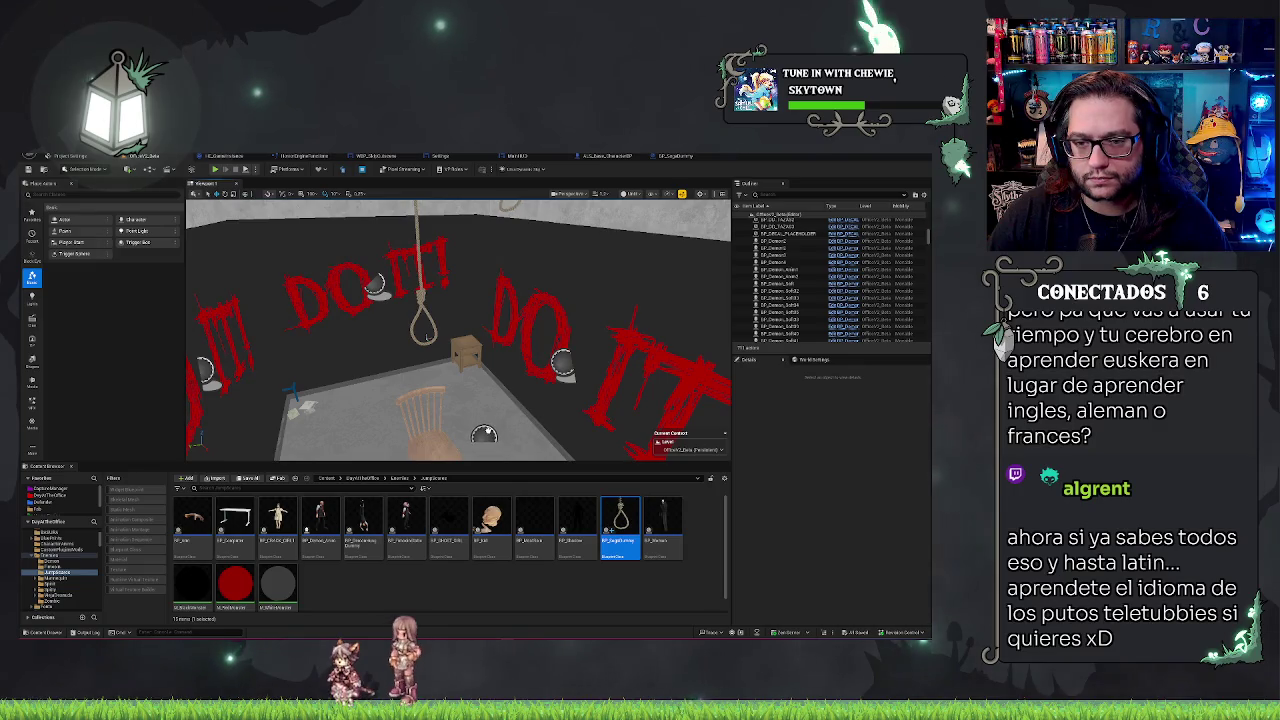
pyautogui.click(427, 337)
pyautogui.press('f')
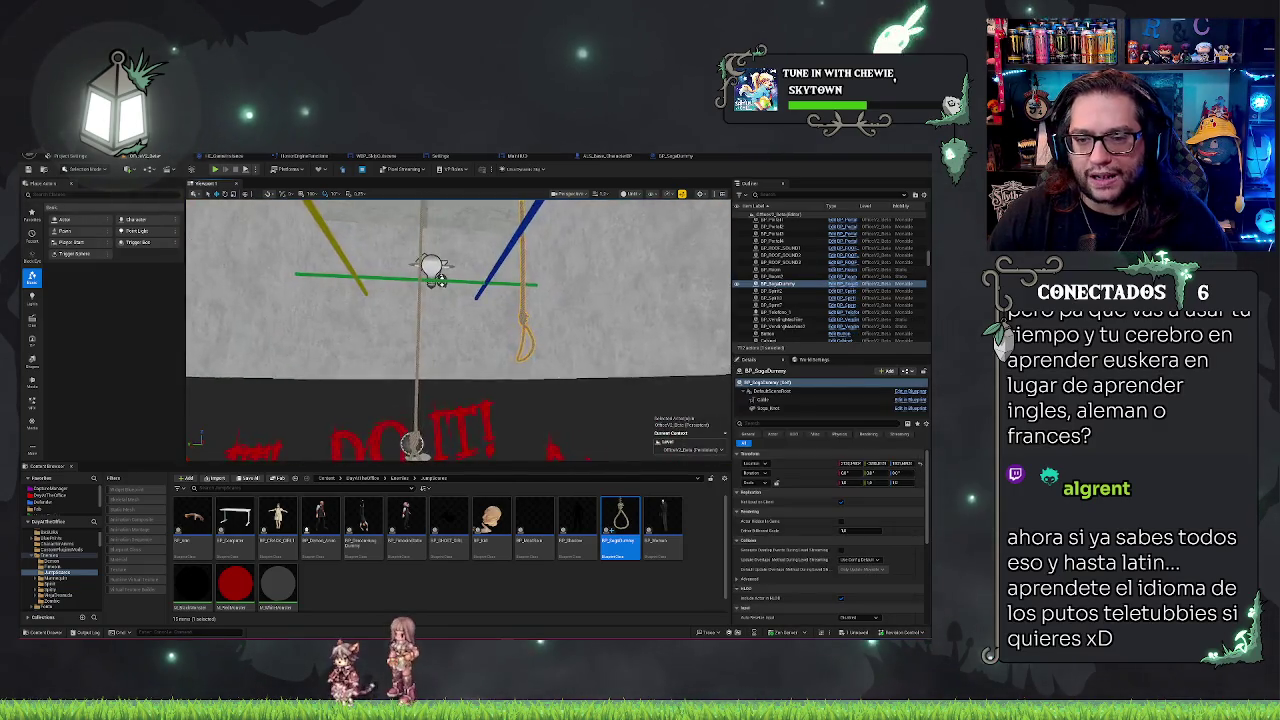
pyautogui.moveTo(458, 330)
pyautogui.mouseDown()
pyautogui.moveTo(398, 342)
pyautogui.moveTo(438, 336)
pyautogui.mouseUp()
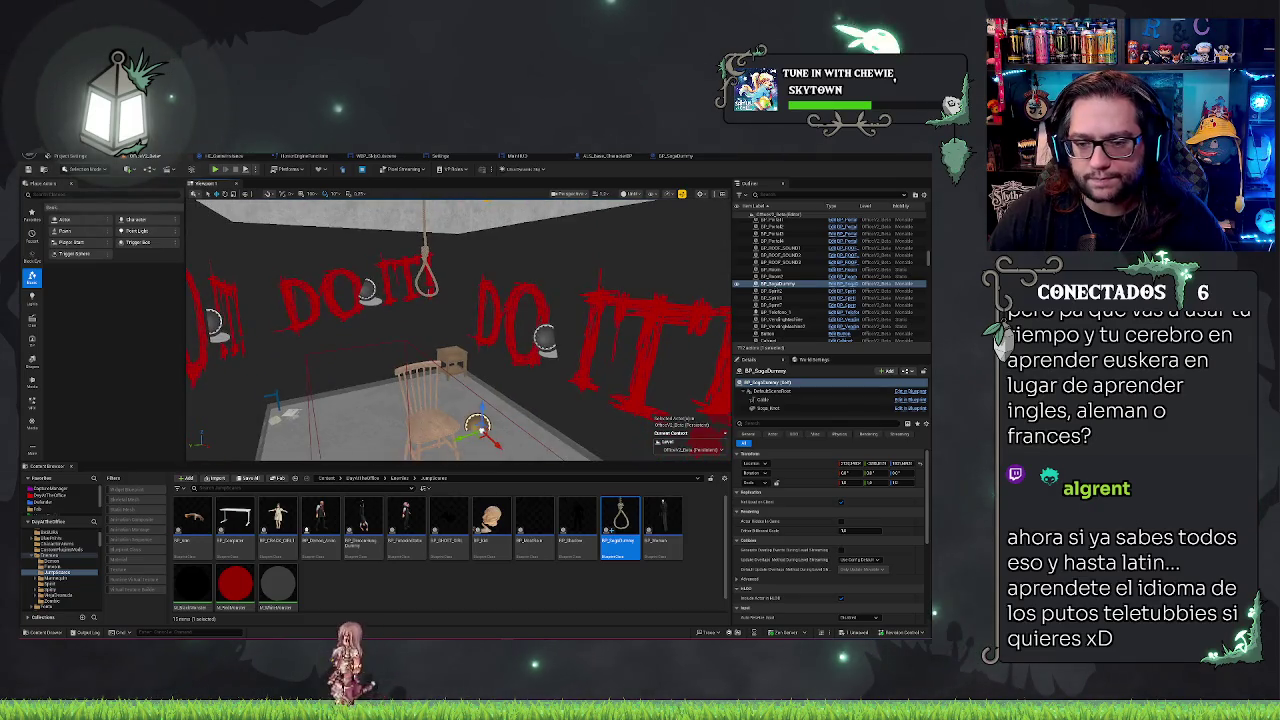
# - Try lowering and resizing the noose dummy's rope, undo it, and frame the dummy
pyautogui.click(770, 408)
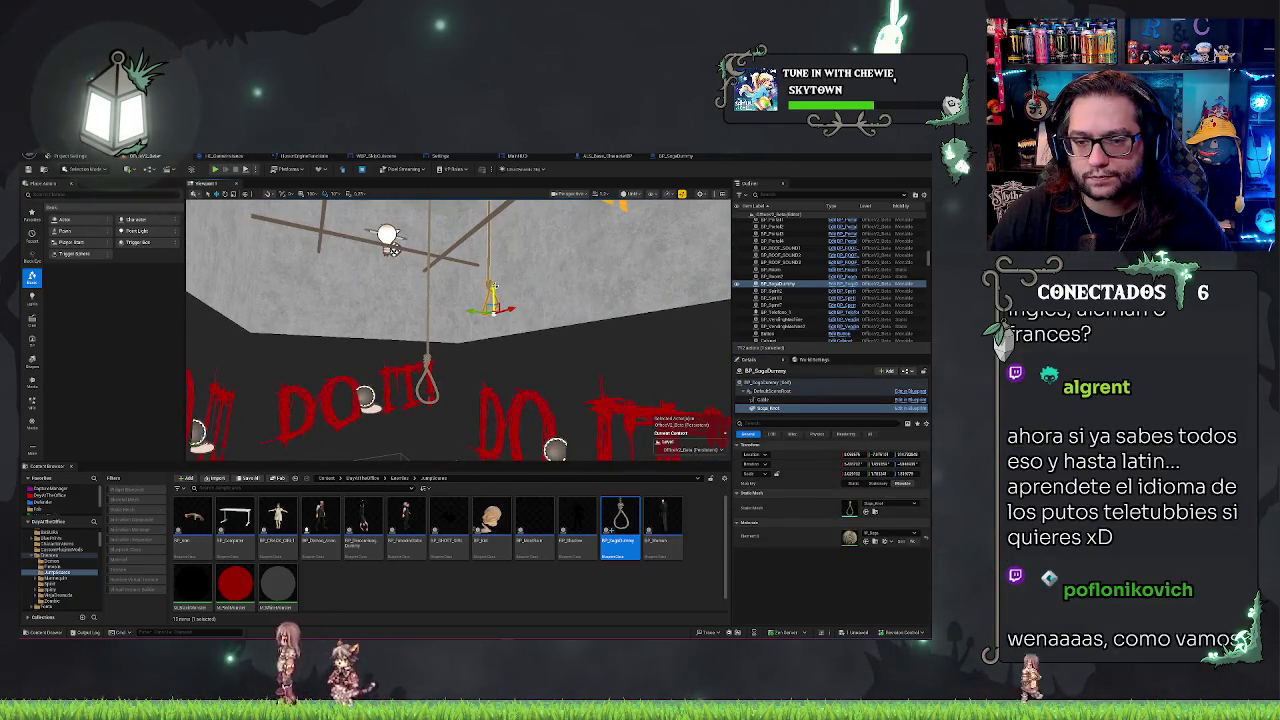
pyautogui.press('End')
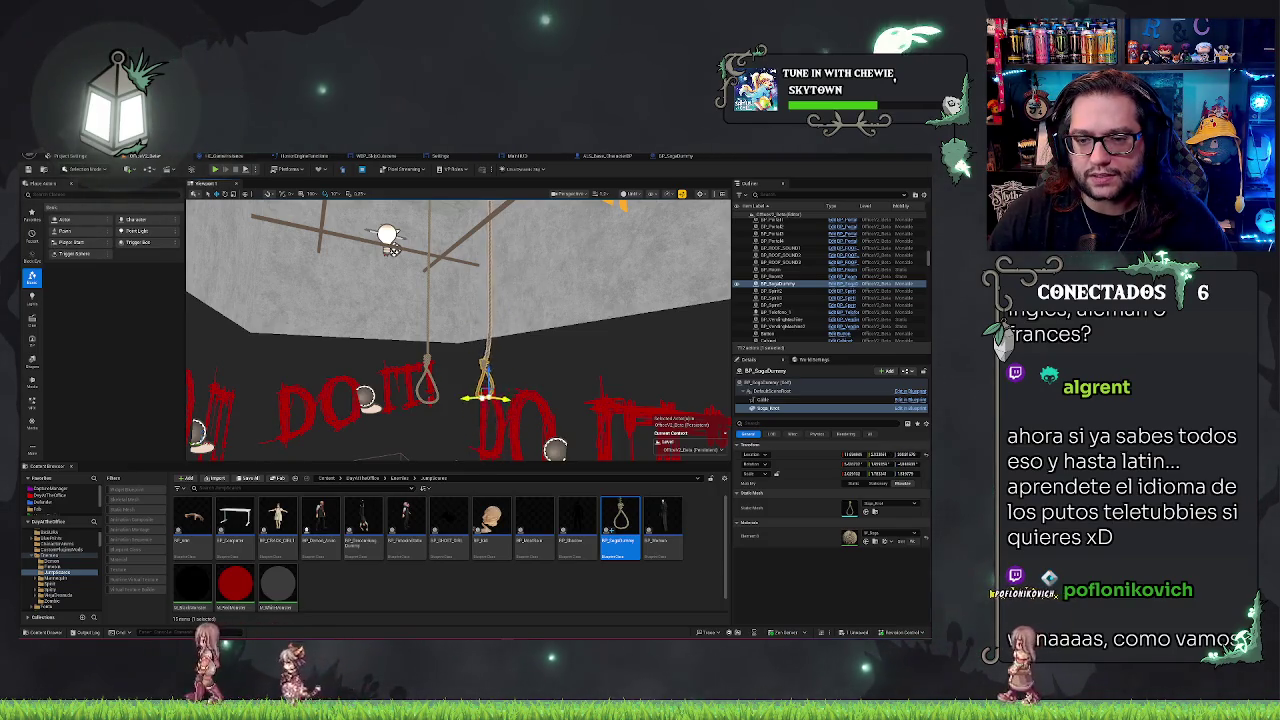
pyautogui.hotkey('ctrl', 'z')
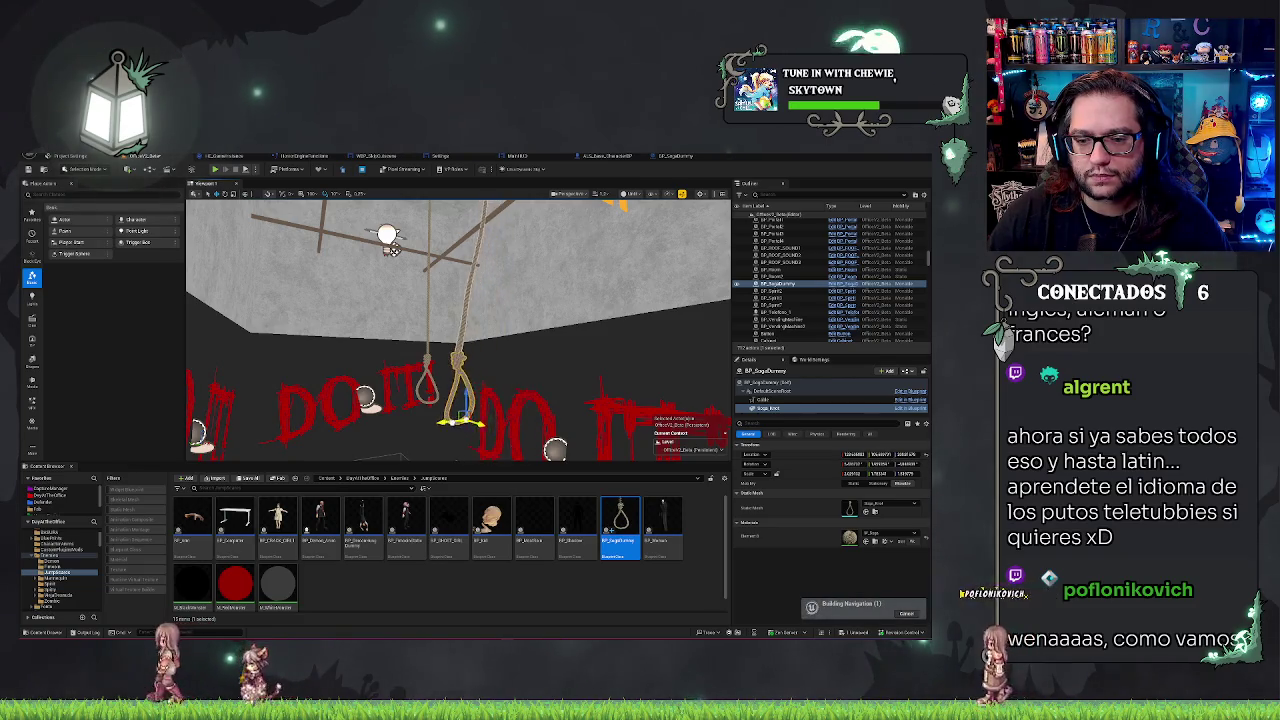
pyautogui.moveTo(458, 330); pyautogui.dragTo(450, 290)
pyautogui.moveTo(378, 377)
pyautogui.mouseDown()
pyautogui.moveTo(380, 362)
pyautogui.moveTo(378, 377)
pyautogui.moveTo(418, 392)
pyautogui.mouseUp()
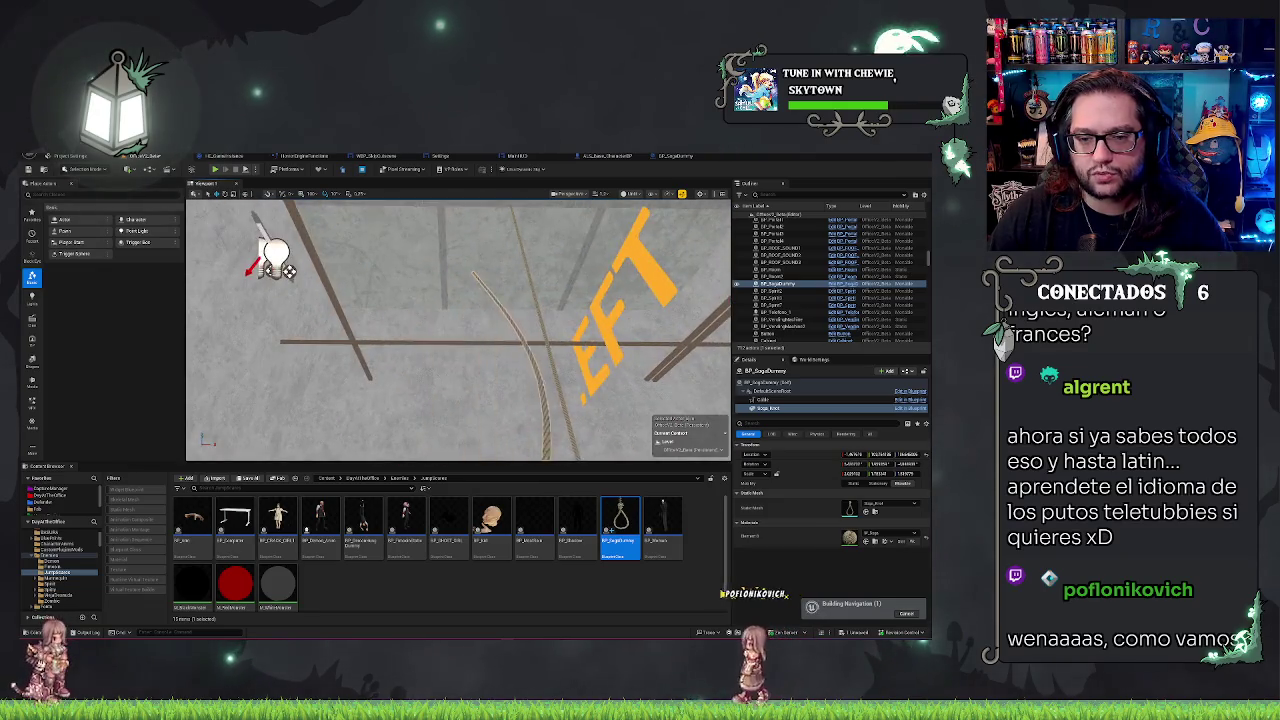
pyautogui.press('f')
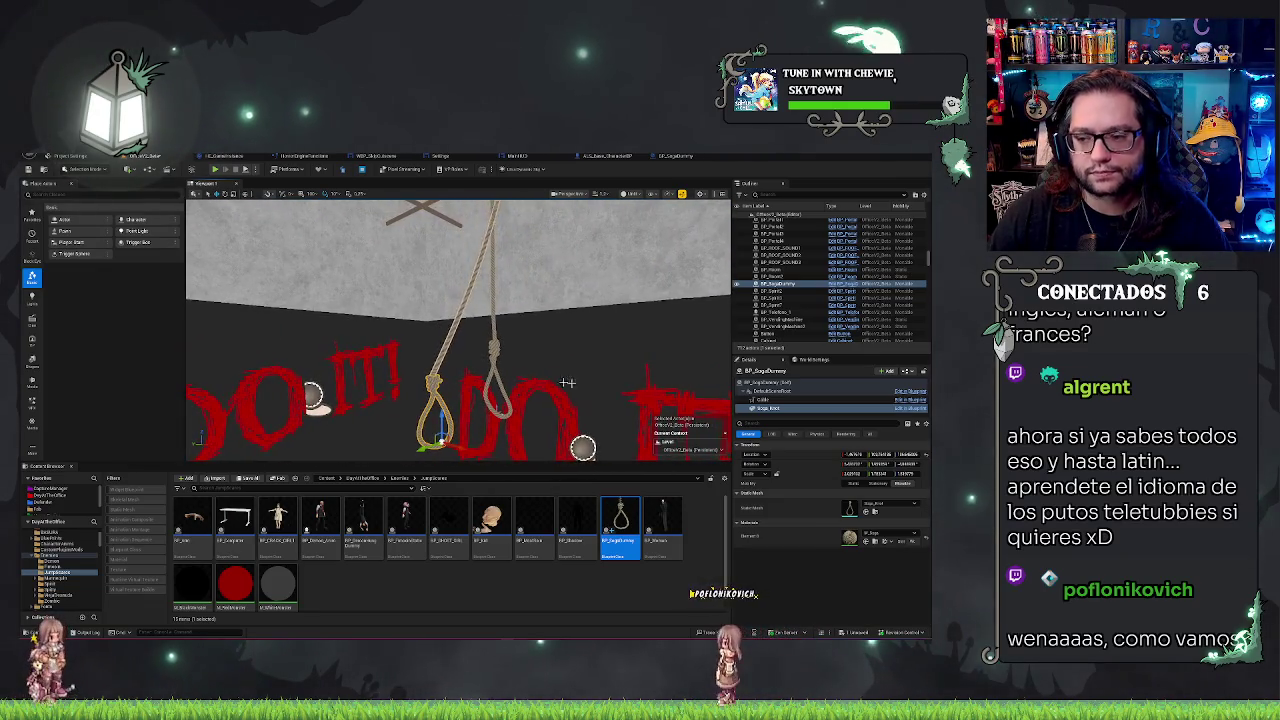
# - Delete the extra BP_SogaDummy actor from the level and save the map
pyautogui.click(777, 284)
pyautogui.press('Delete')
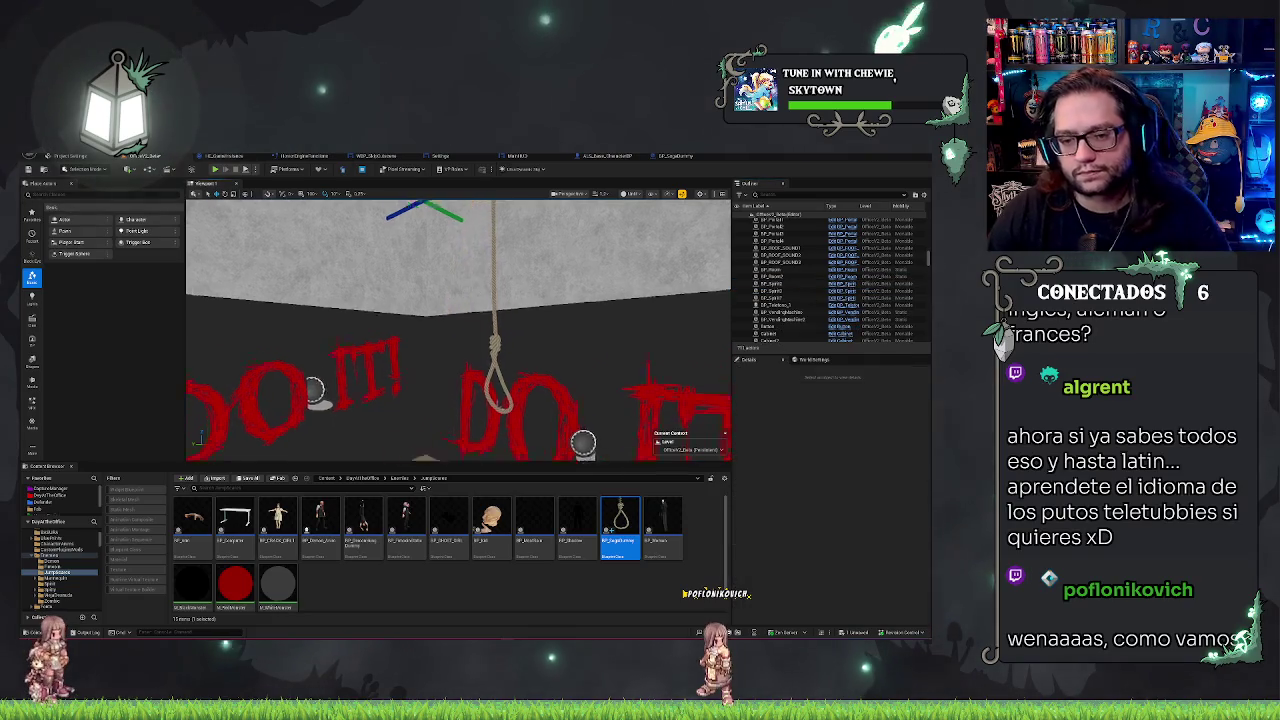
pyautogui.hotkey('ctrl', 's')
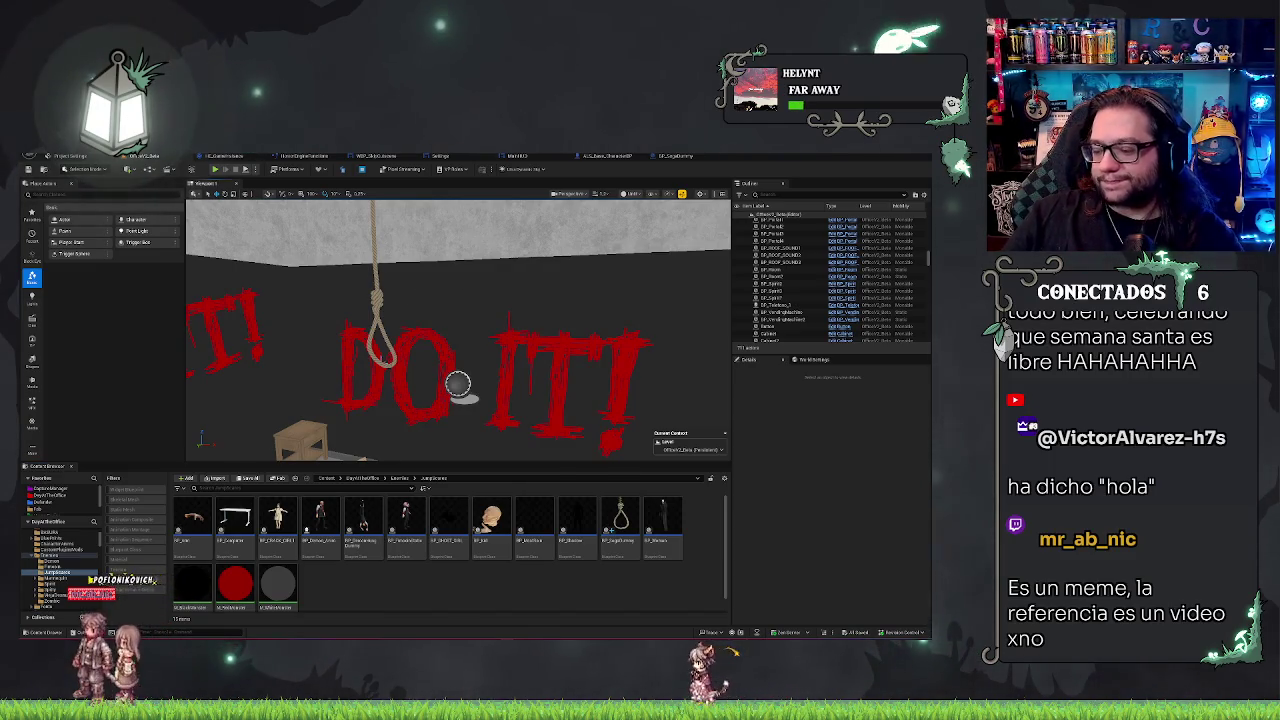
# - Look toward the chair and table, check the Scalability options, then bring up the Settings widget blueprint
pyautogui.moveTo(343, 243)
pyautogui.mouseDown()
pyautogui.moveTo(360, 280)
pyautogui.moveTo(343, 243)
pyautogui.mouseUp()
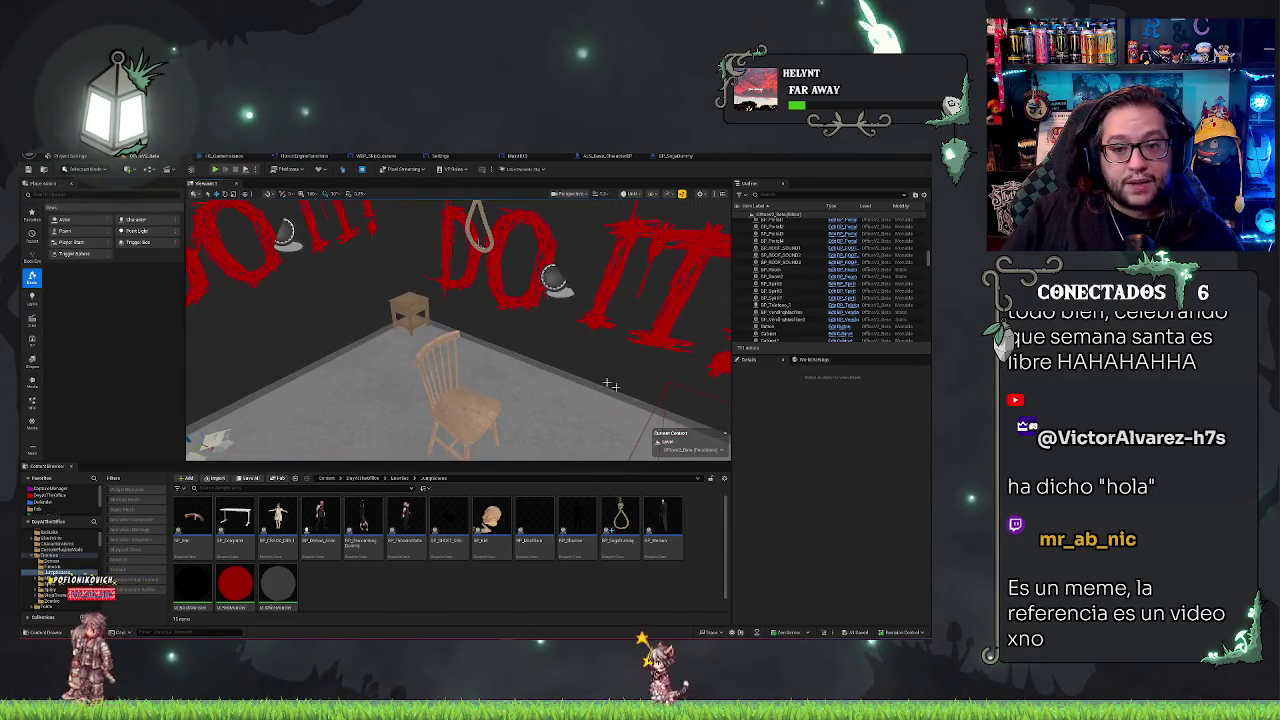
pyautogui.moveTo(610, 384)
pyautogui.mouseDown()
pyautogui.moveTo(610, 340)
pyautogui.moveTo(610, 384)
pyautogui.mouseUp()
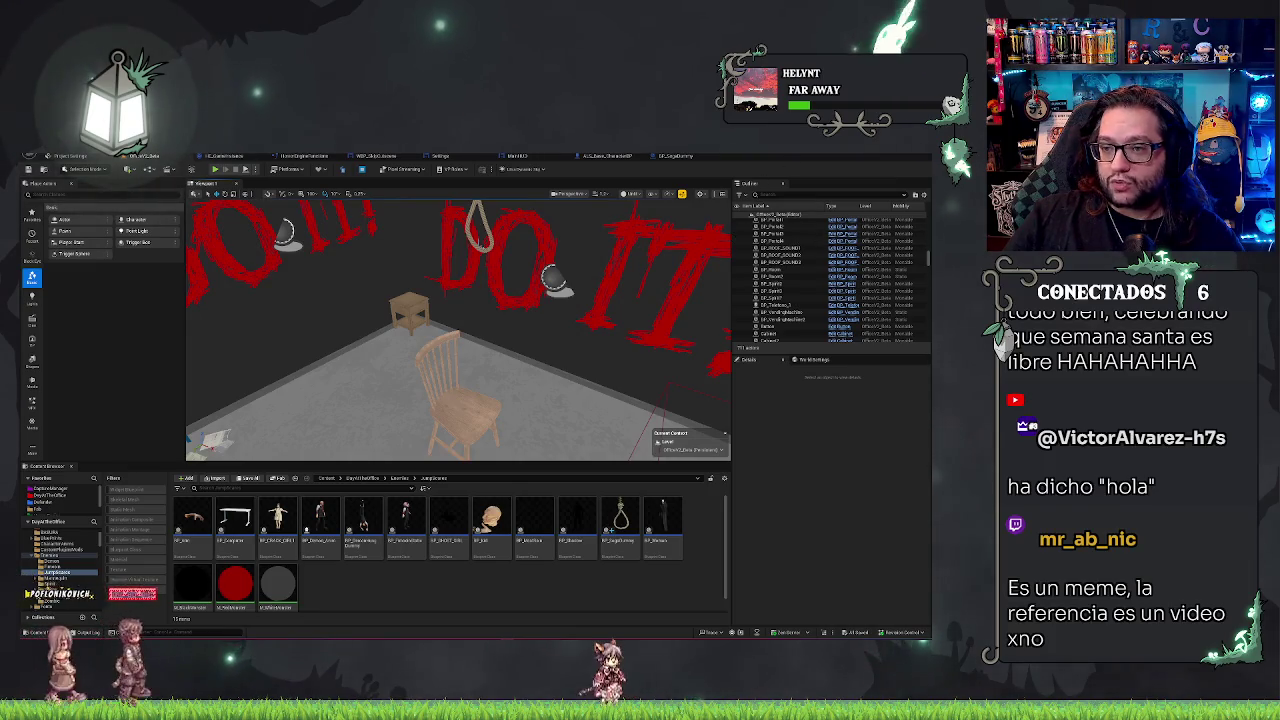
pyautogui.click(669, 194)
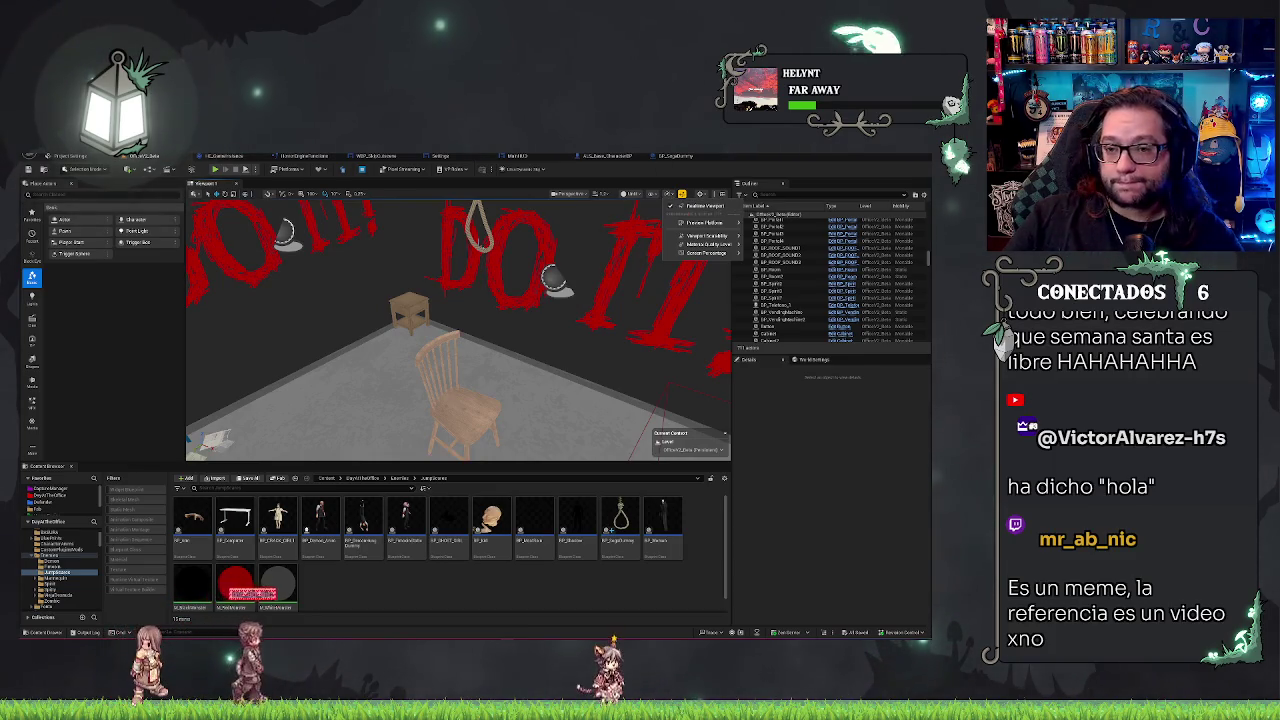
pyautogui.press('Escape')
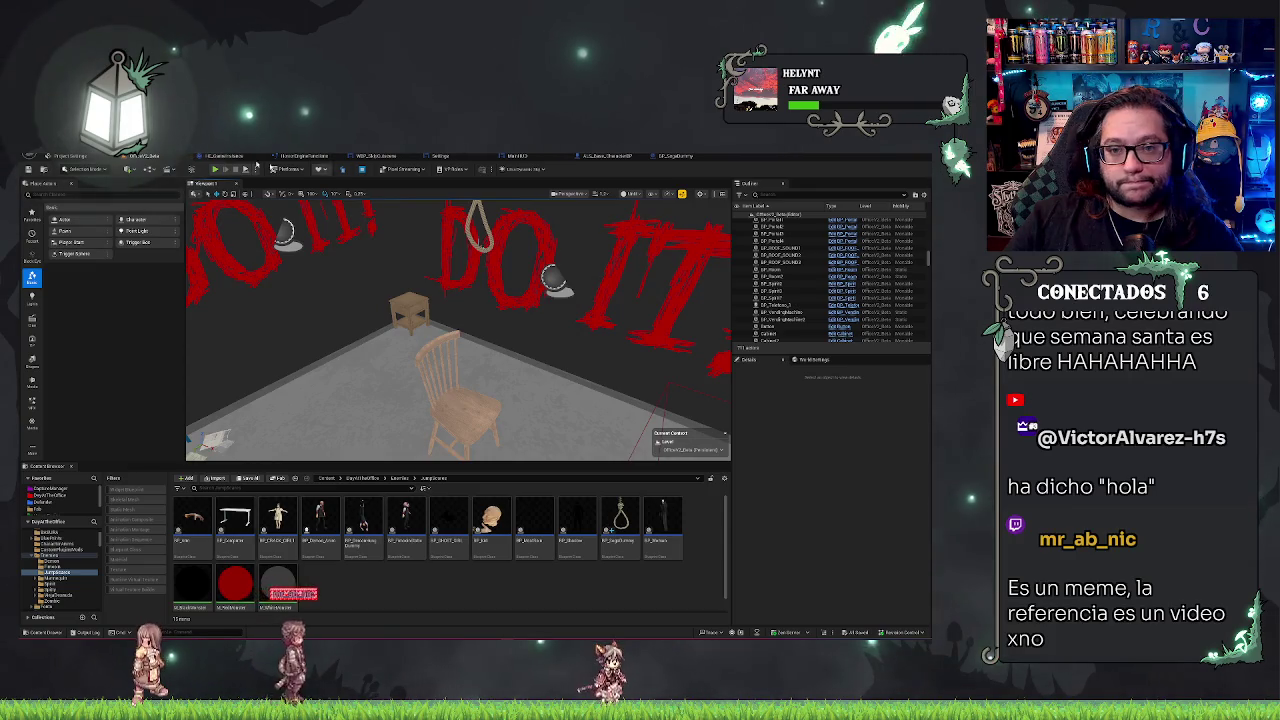
pyautogui.click(467, 156)
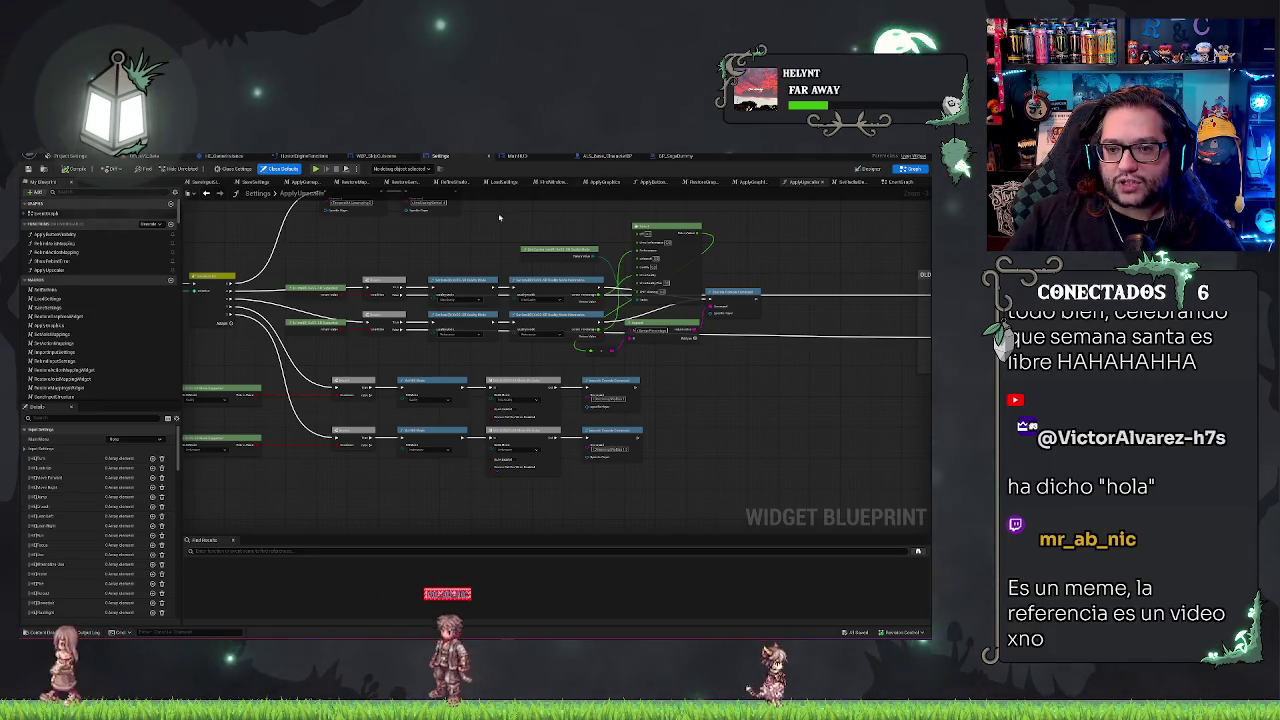
# - Pan across the Settings widget's ApplyUpscaler node graph
pyautogui.moveTo(379, 234); pyautogui.dragTo(614, 314)
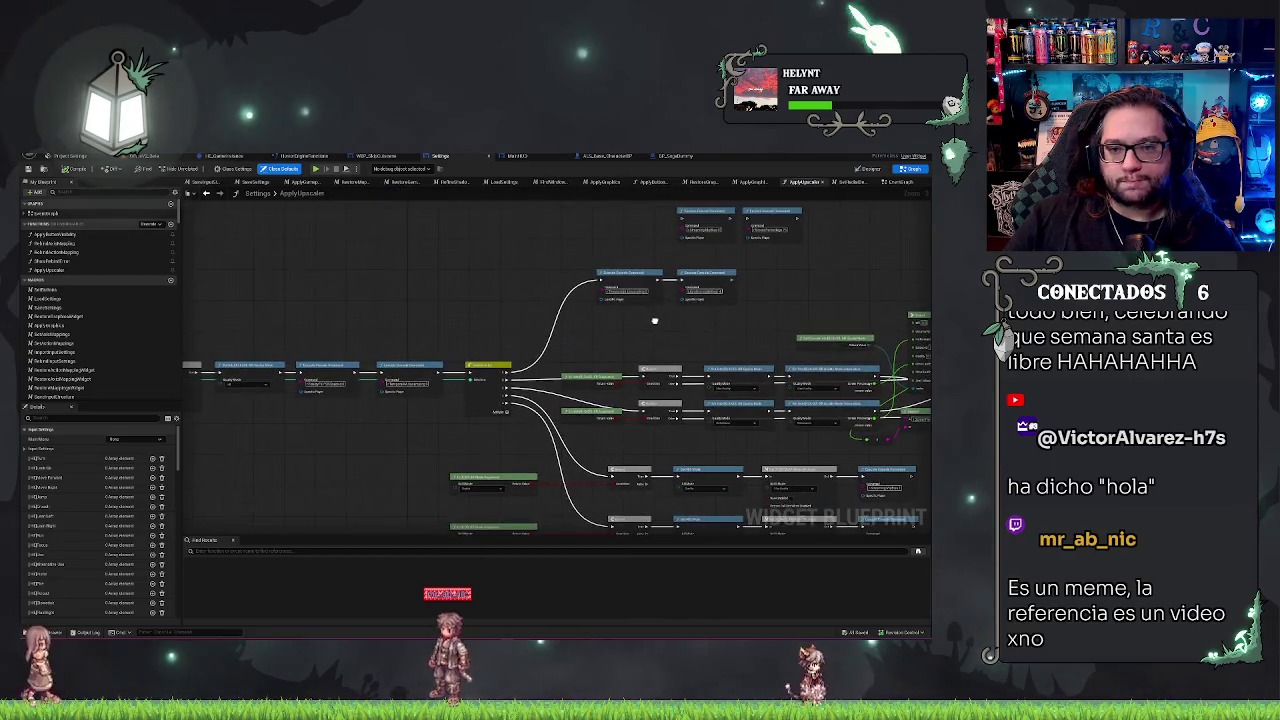
pyautogui.moveTo(365, 247); pyautogui.dragTo(295, 243)
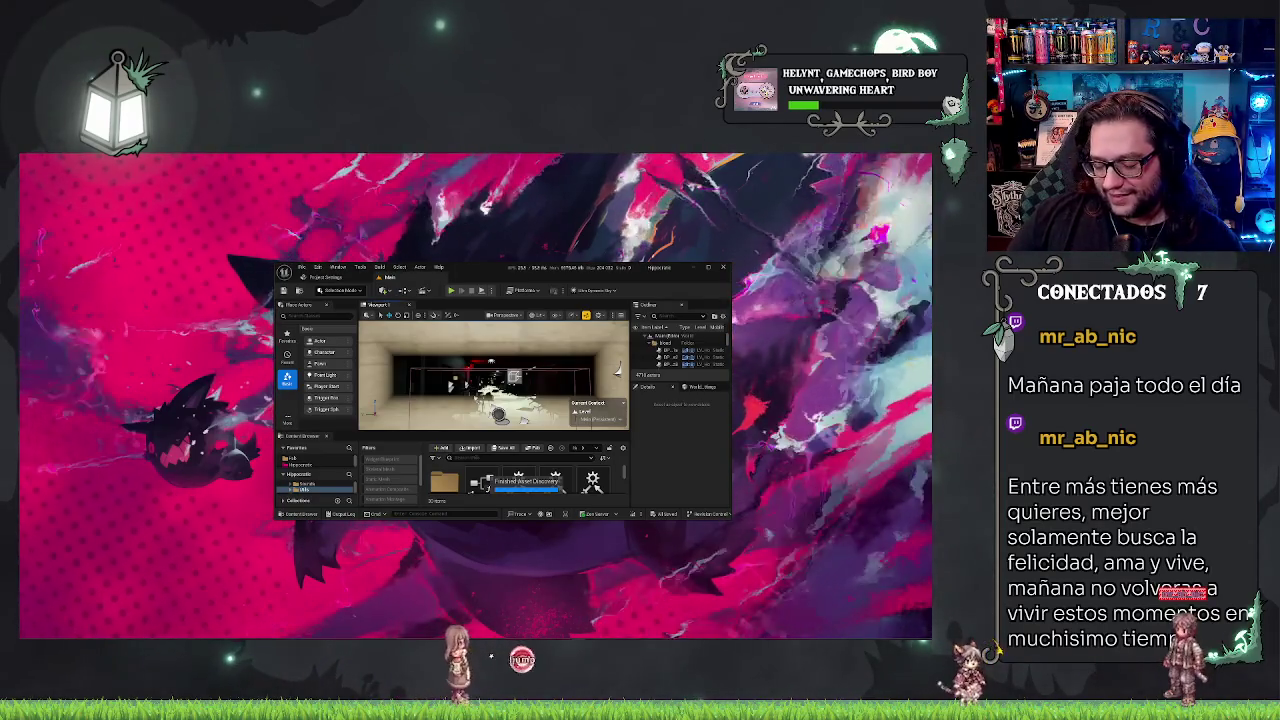
# - Switch to the settings struct editor and maximize its window
pyautogui.hotkey('ctrl', 'Tab')
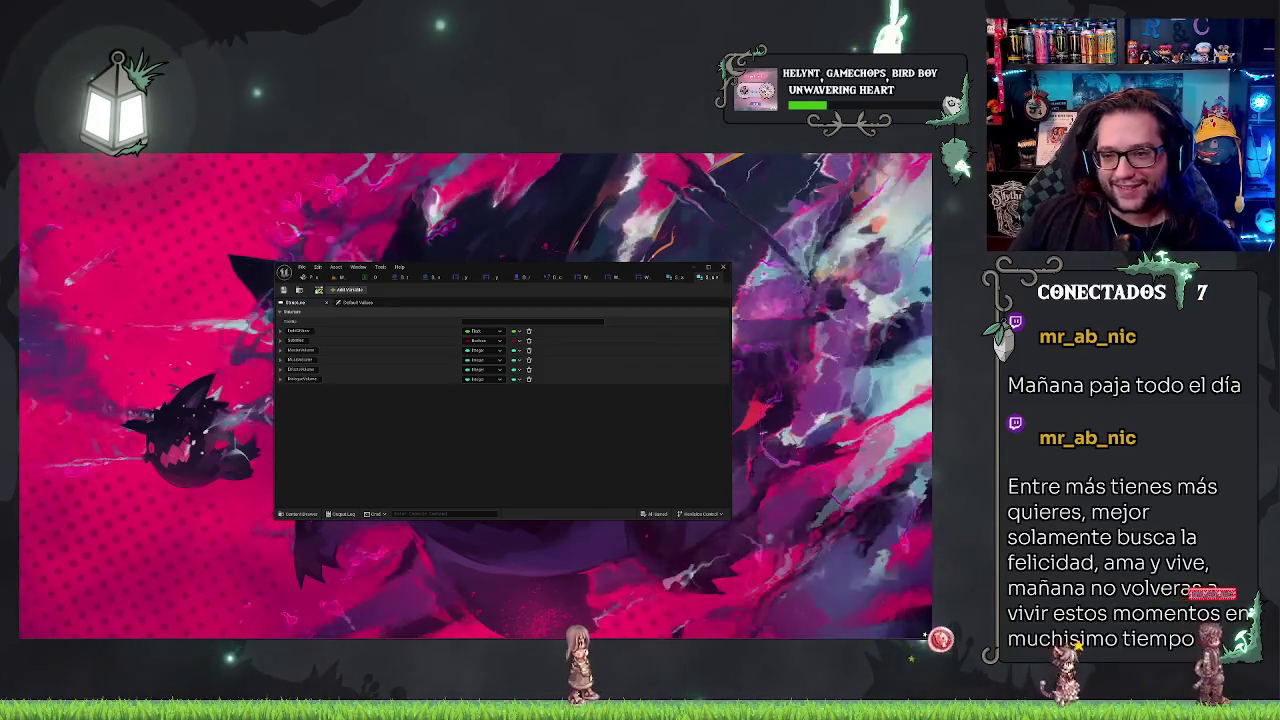
pyautogui.click(715, 267)
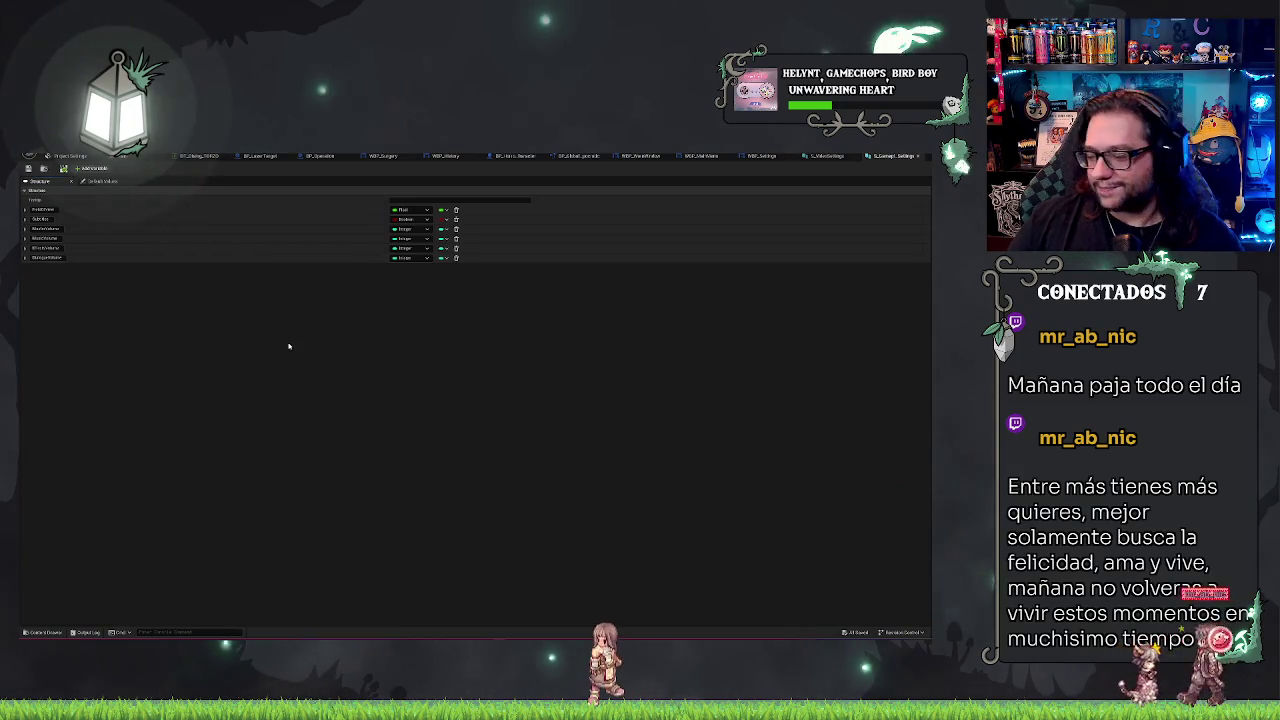
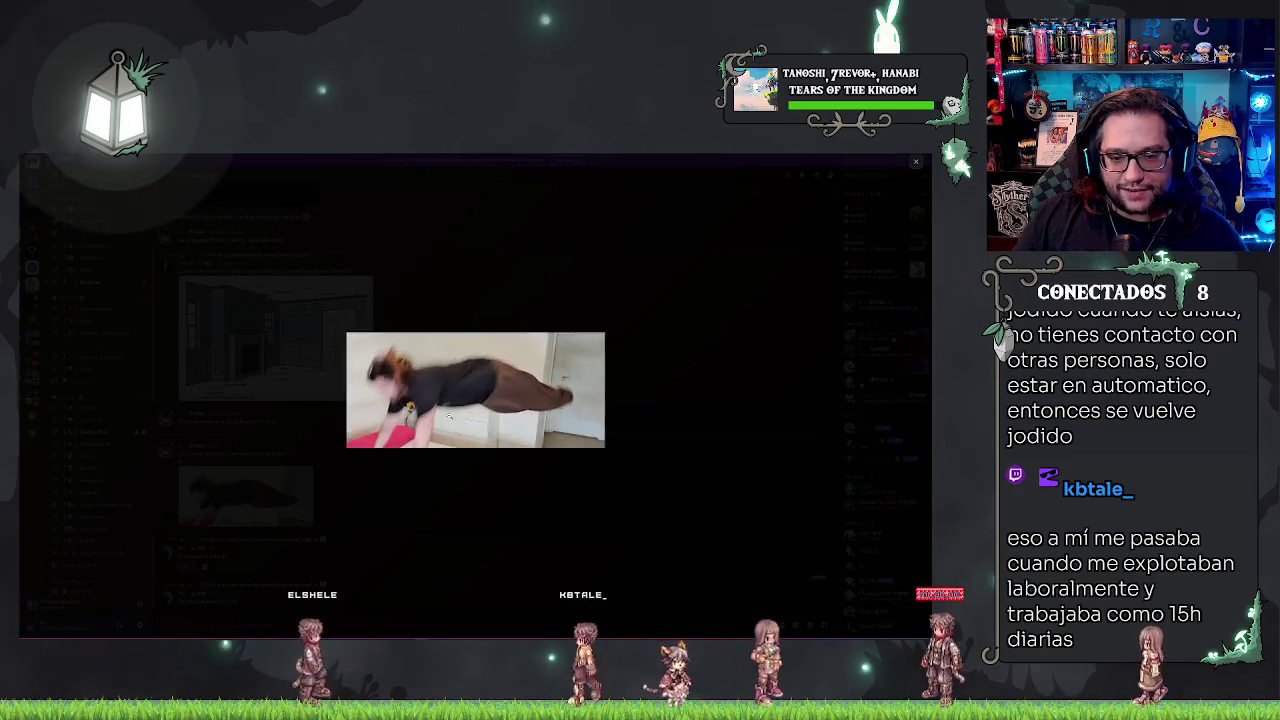
# - Close the playing video and enlarge the shared motion-capture image in Discord, then return to Unreal Engine
pyautogui.click(320, 268)
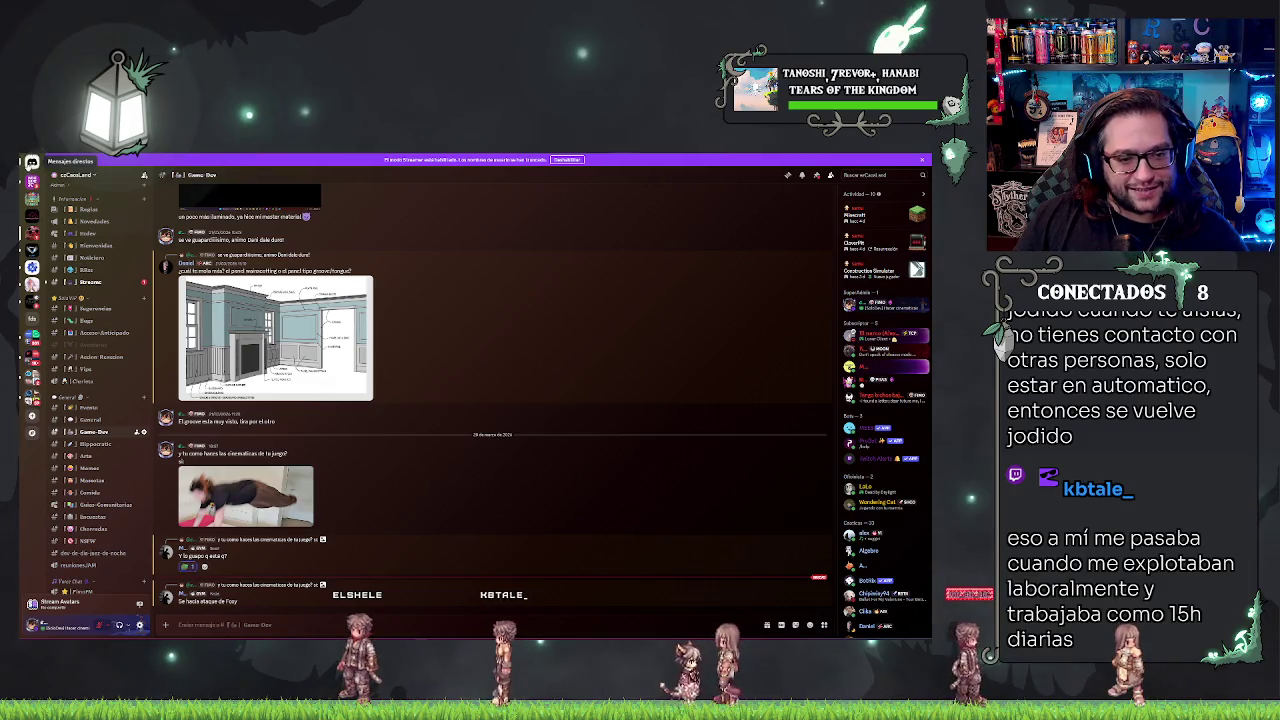
pyautogui.click(241, 450)
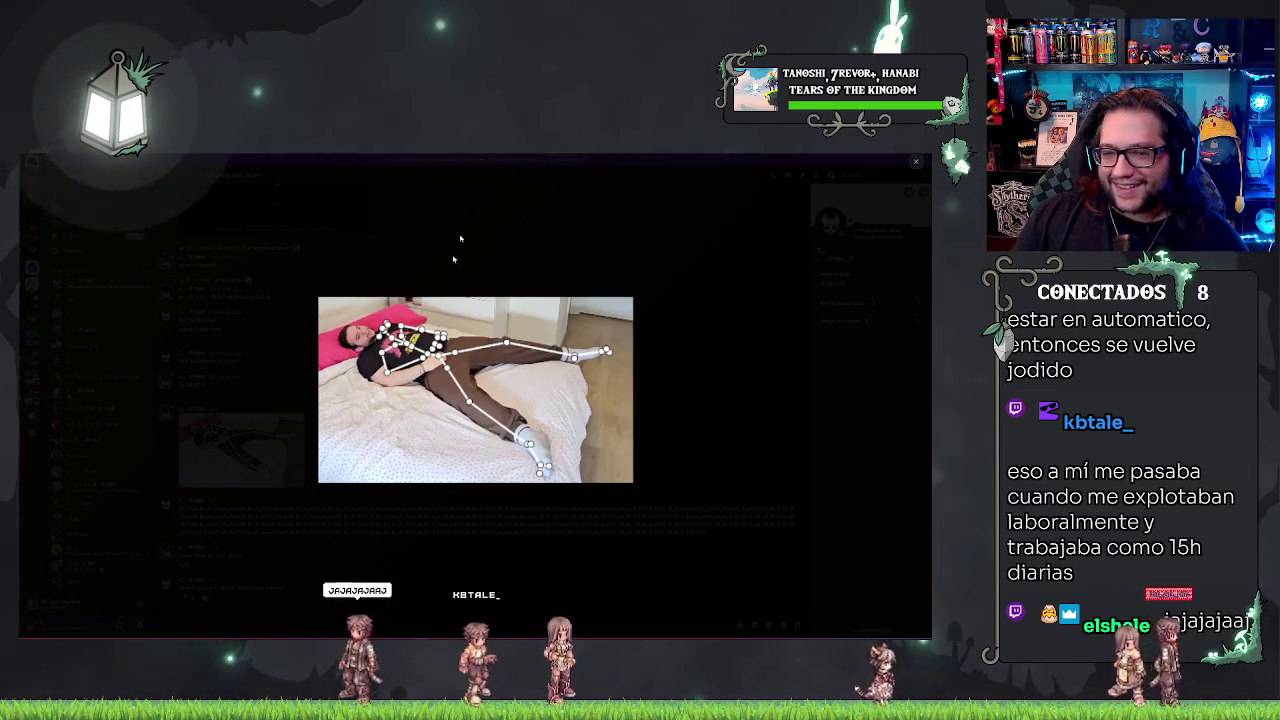
pyautogui.hotkey('alt', 'Tab')
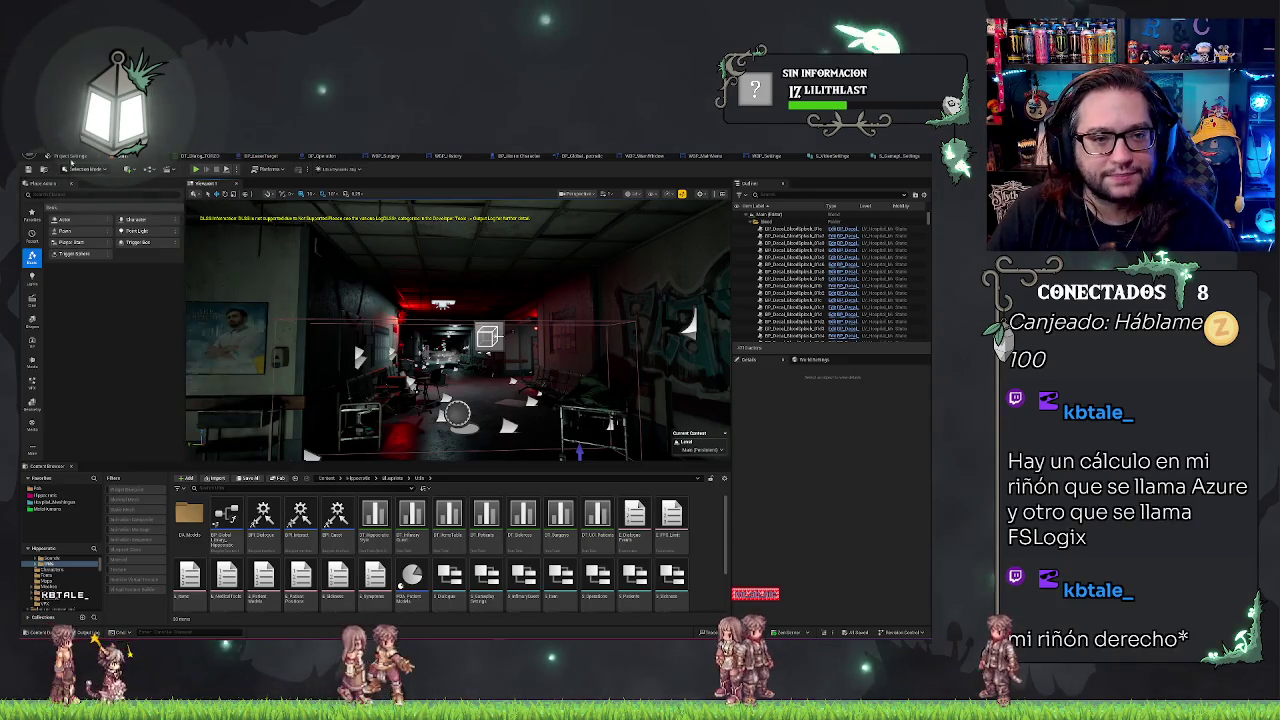
# - In Project Settings, search 'dlss' and untick 'Show various DLSS/DLAA on-screen debug messages'
pyautogui.click(68, 156)
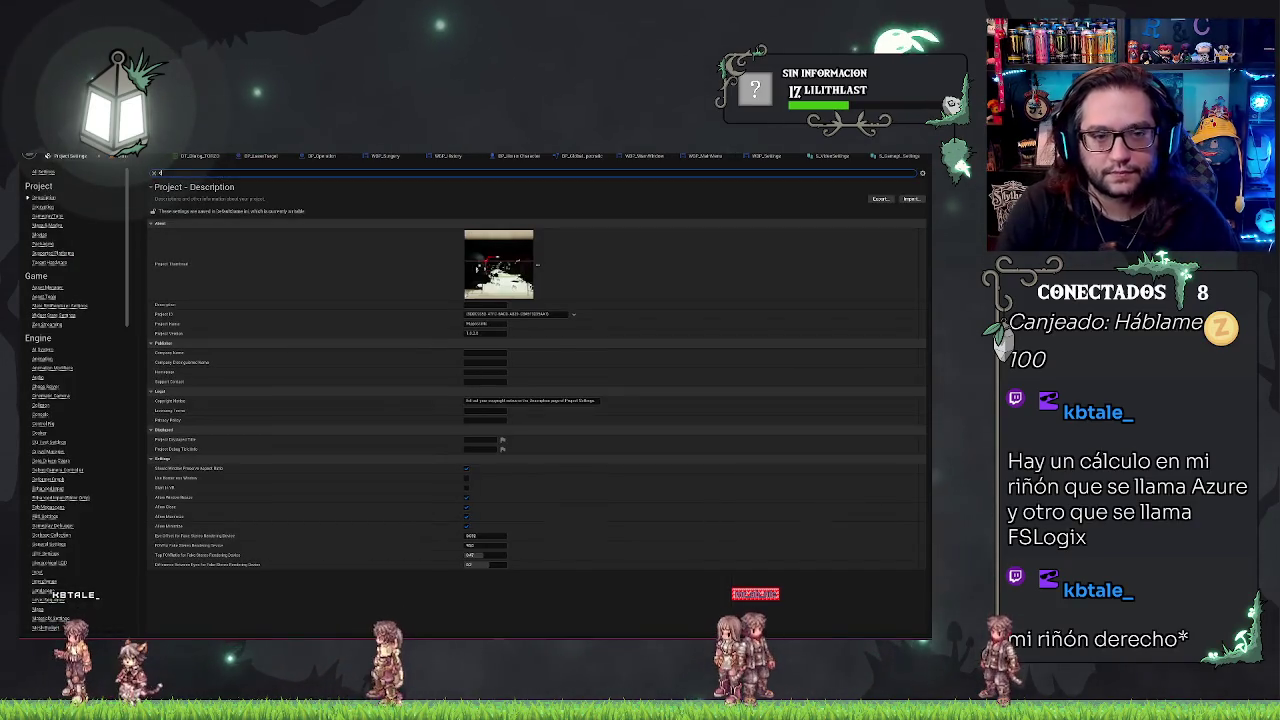
pyautogui.write('lss')
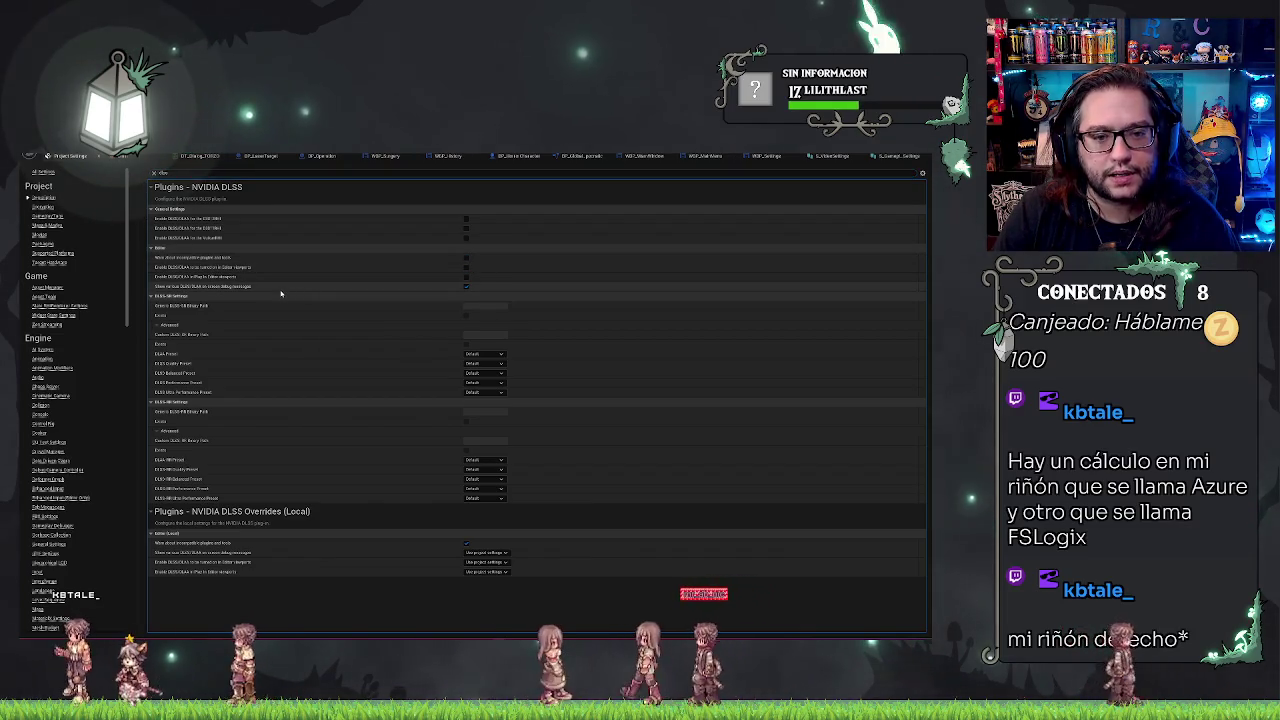
pyautogui.click(466, 286)
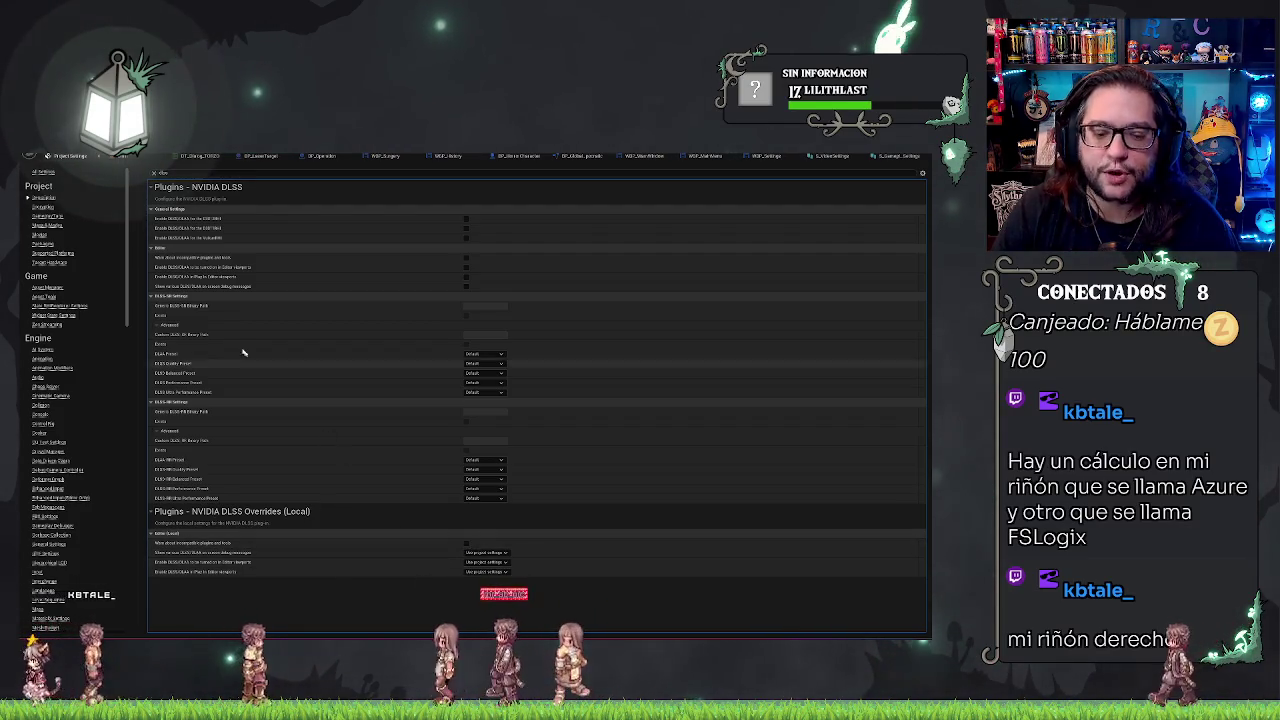
# - Back in the level, move the camera into the corridor and switch to game view with G
pyautogui.click(120, 156)
pyautogui.moveTo(256, 210); pyautogui.dragTo(285, 210)
pyautogui.press('g')
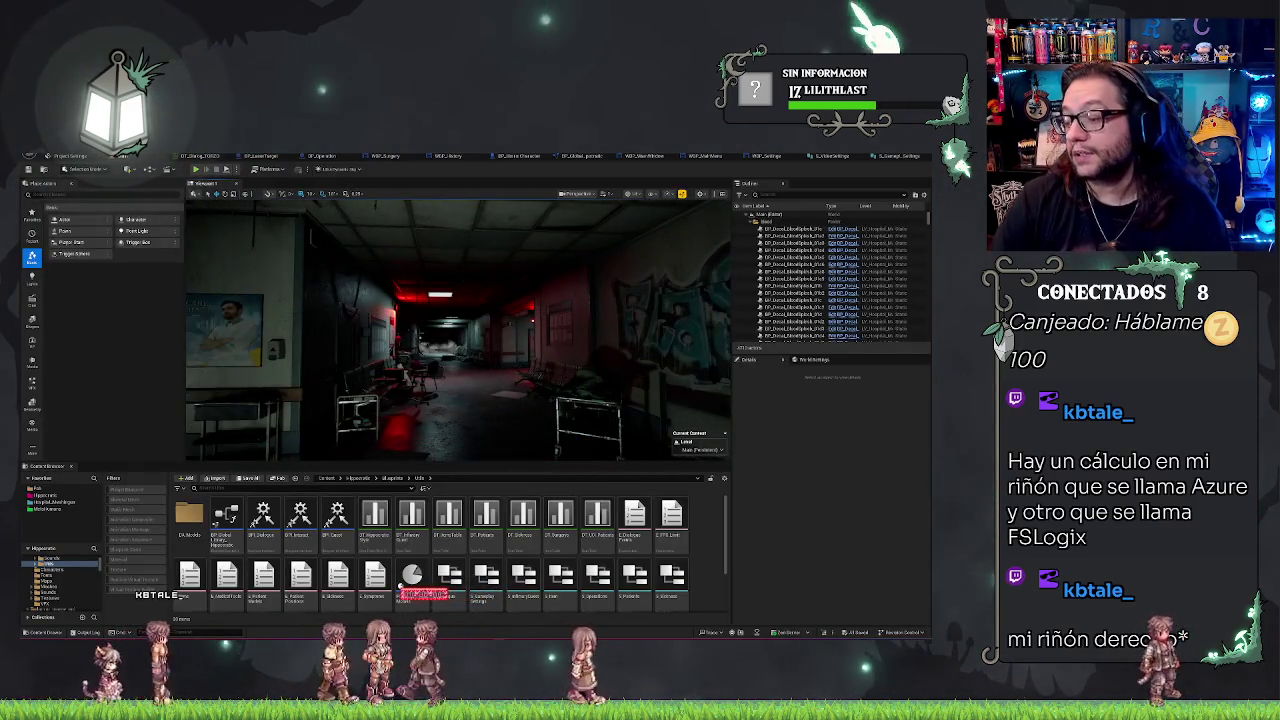
pyautogui.press('g')
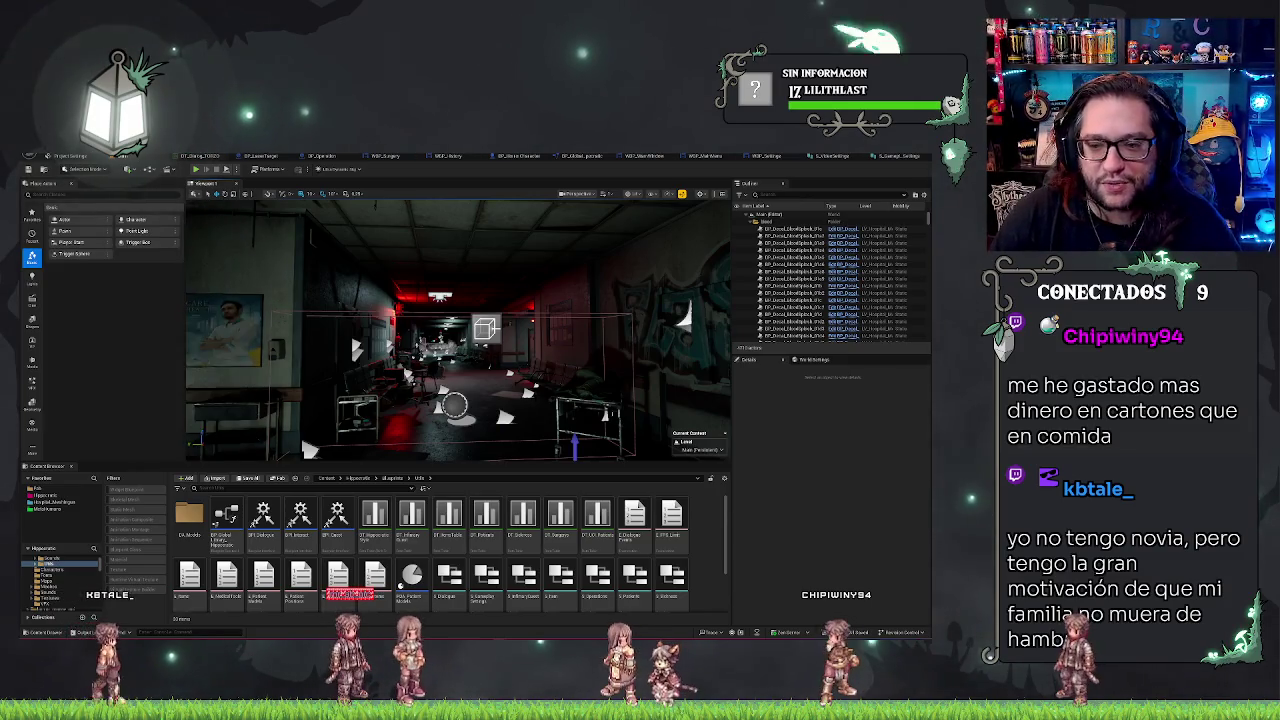
pyautogui.moveTo(611, 336)
pyautogui.mouseDown()
pyautogui.moveTo(600, 330)
pyautogui.moveTo(611, 336)
pyautogui.mouseUp()
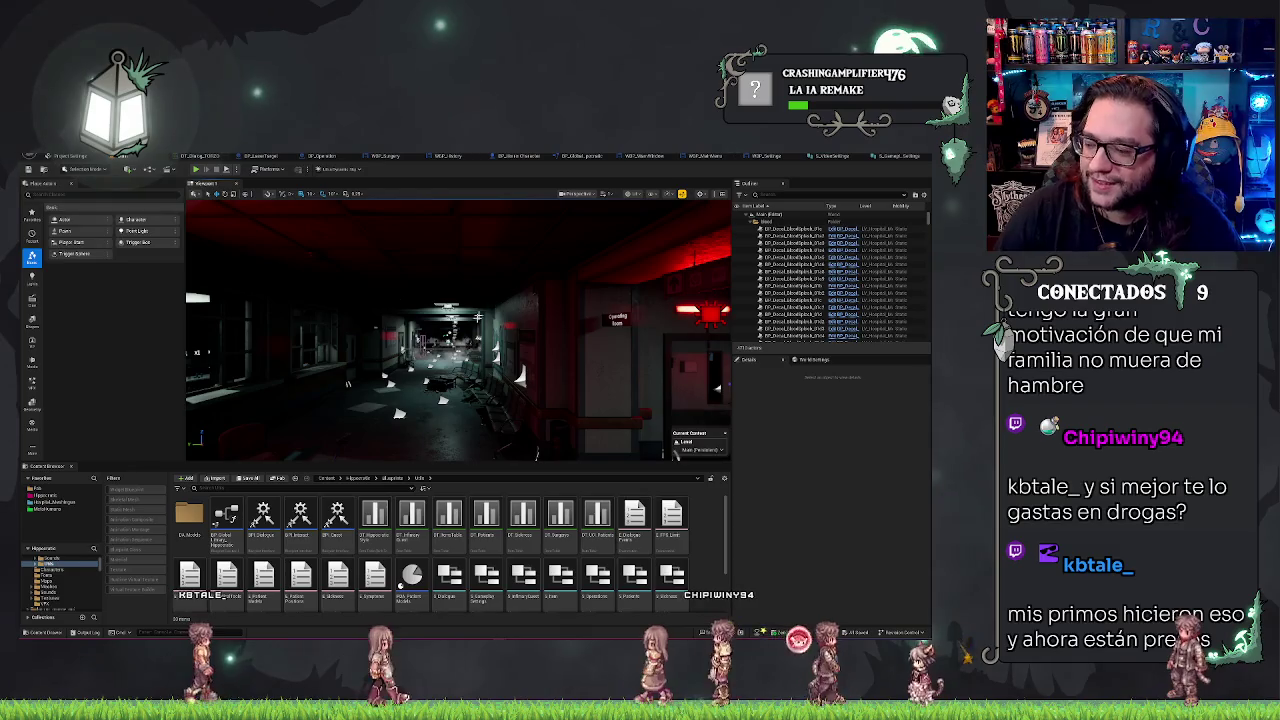
pyautogui.moveTo(675, 452)
pyautogui.mouseDown()
pyautogui.moveTo(700, 450)
pyautogui.moveTo(545, 447)
pyautogui.mouseUp()
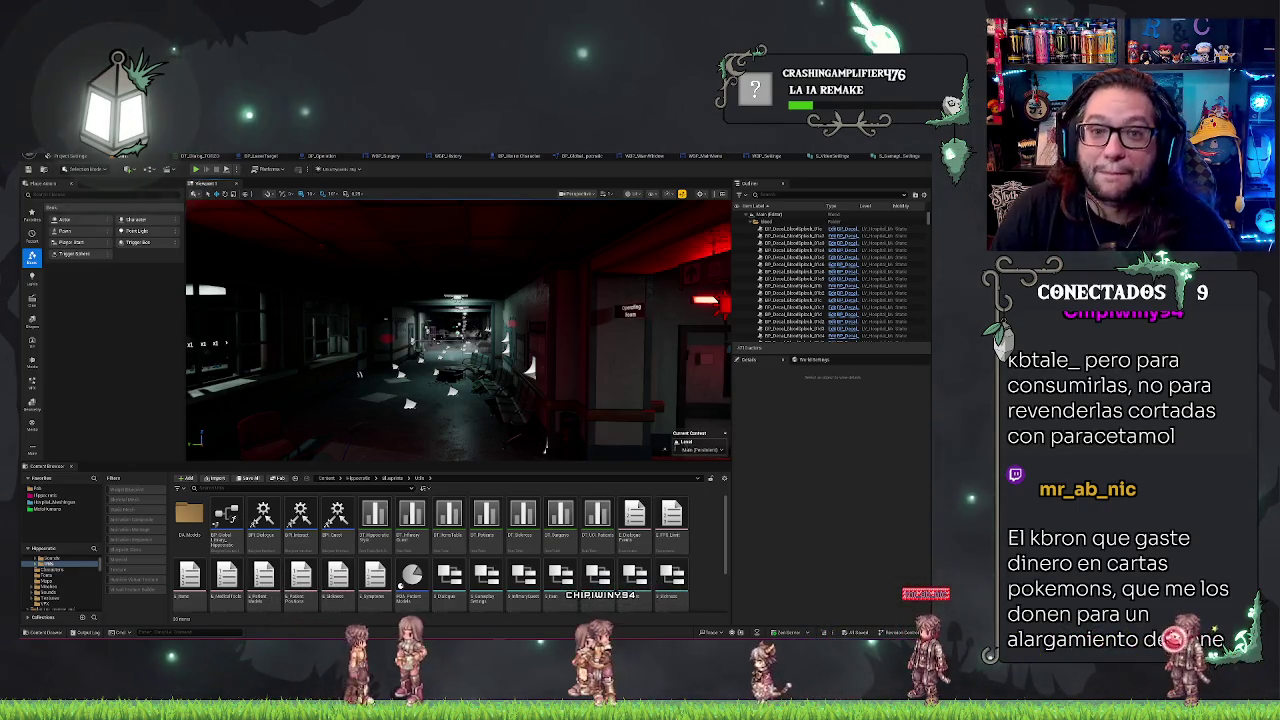
pyautogui.moveTo(545, 447)
pyautogui.mouseDown()
pyautogui.moveTo(608, 405)
pyautogui.moveTo(540, 400)
pyautogui.mouseUp()
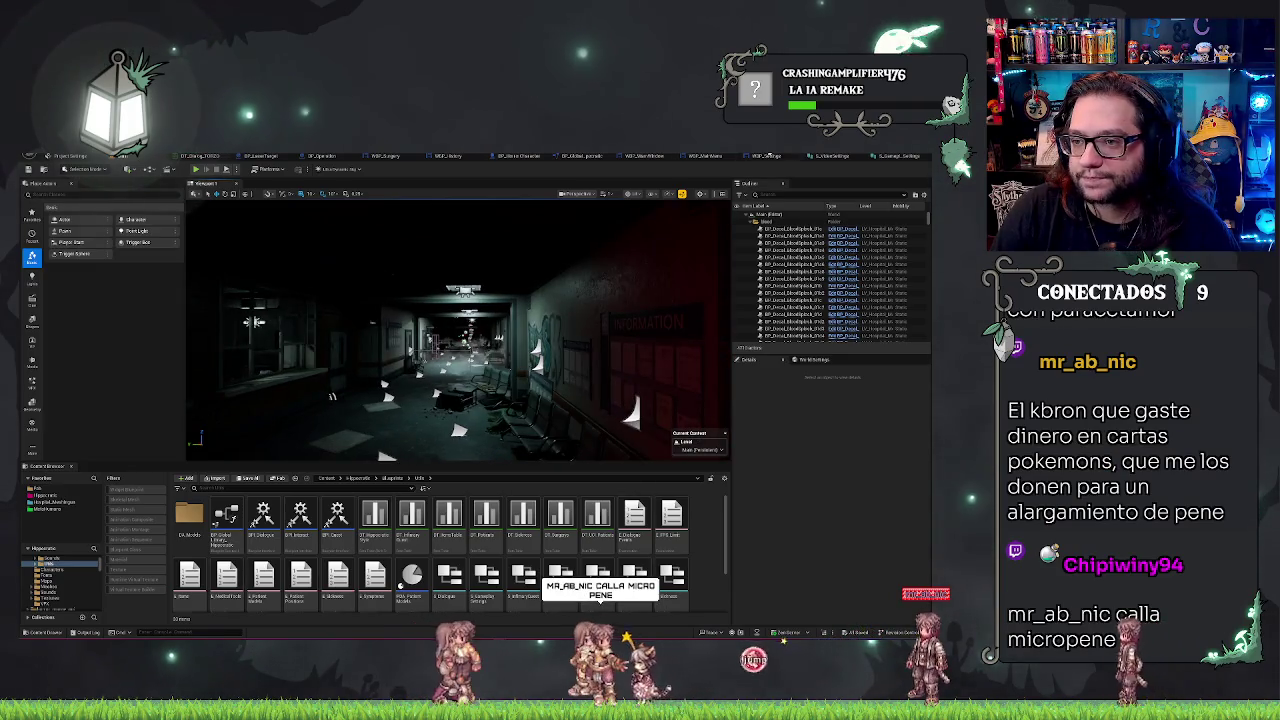
pyautogui.click(897, 157)
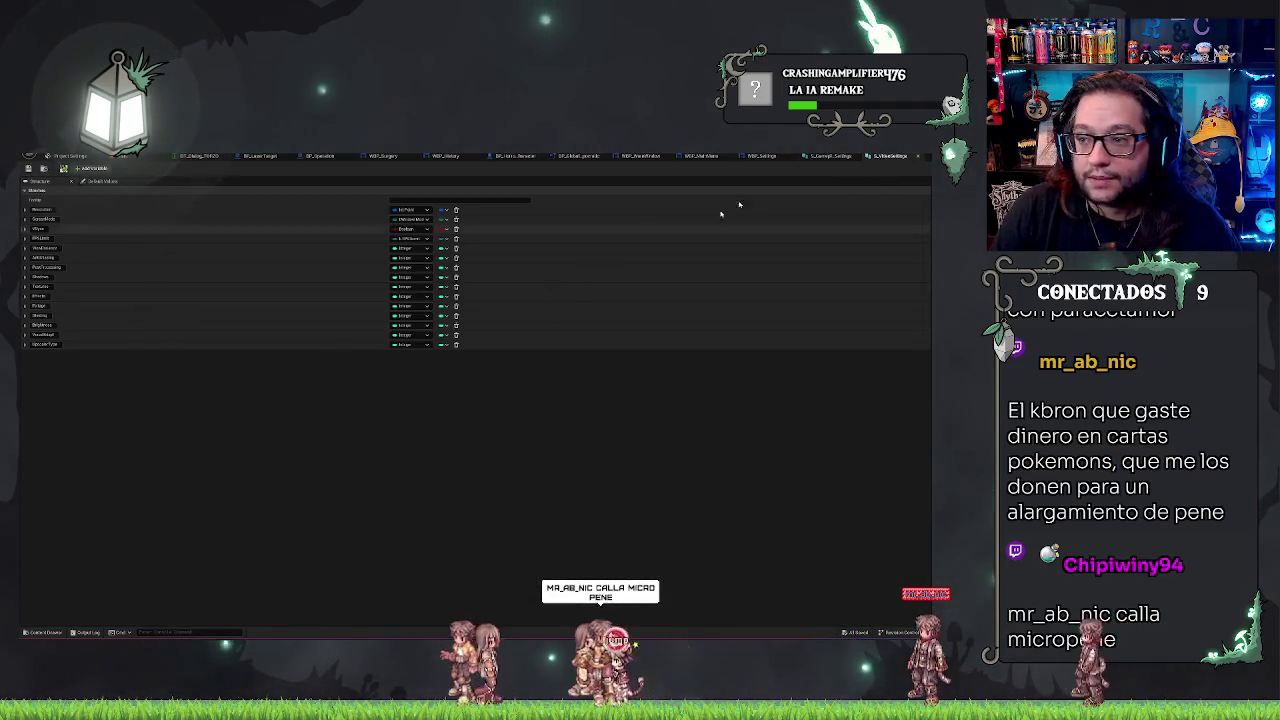
# - Bring up the WBP_Settings widget design and select its Graphics settings panel
pyautogui.click(820, 157)
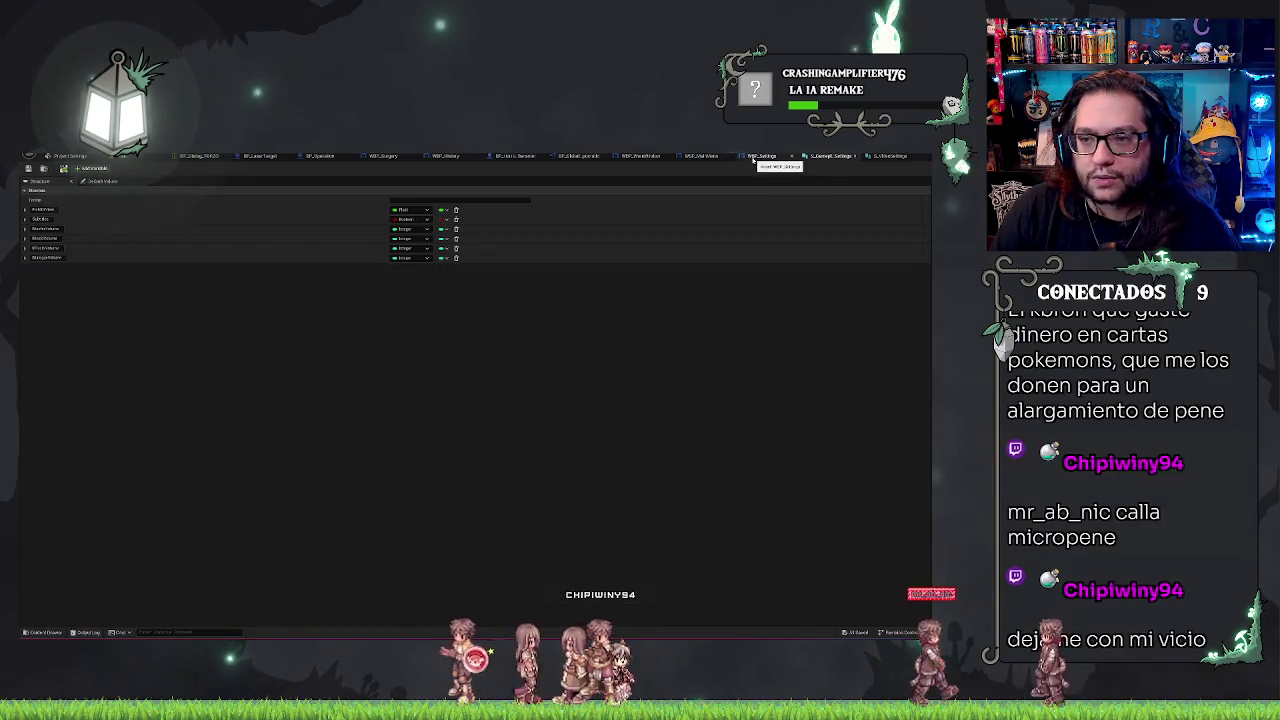
pyautogui.click(753, 157)
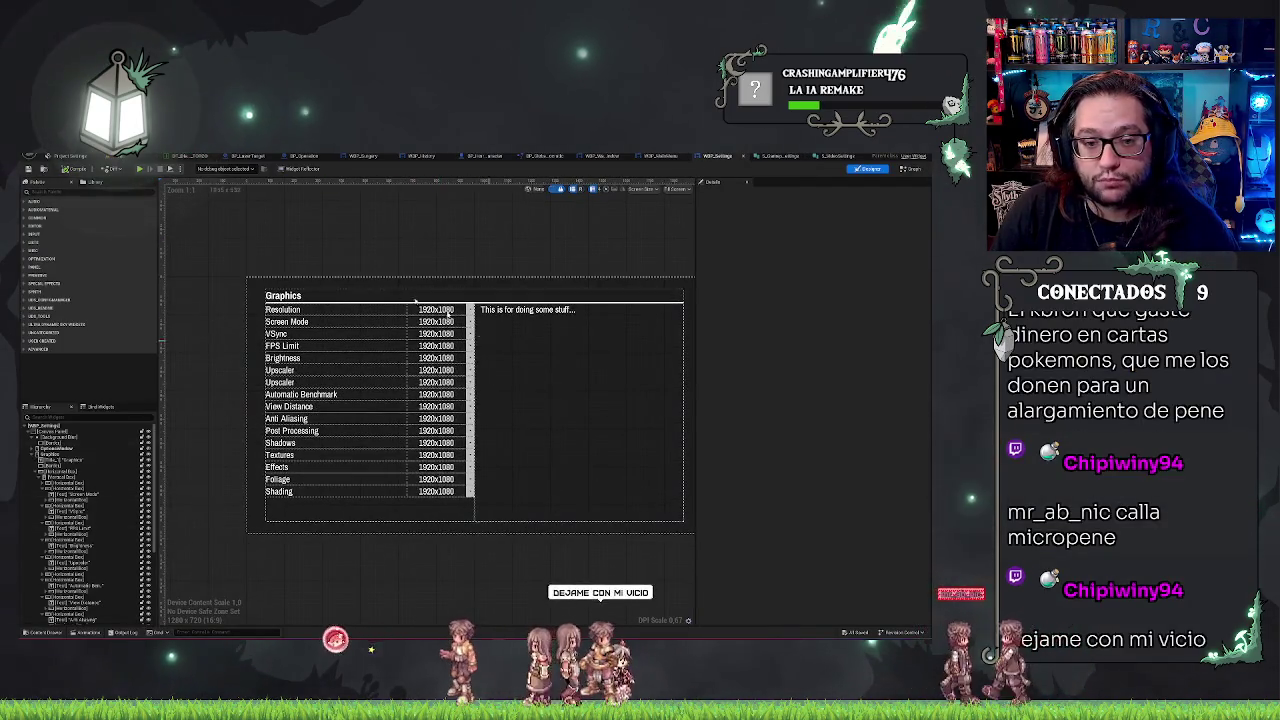
pyautogui.click(587, 297)
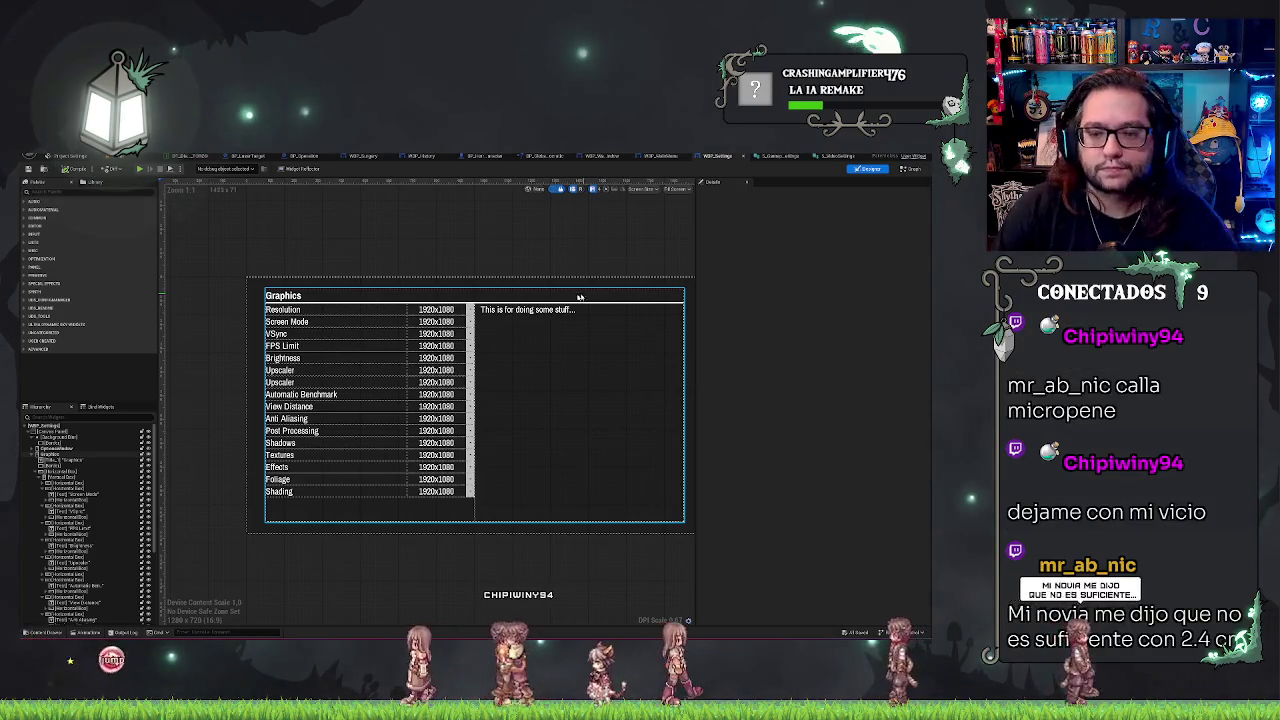
# - Inspect the Screen Mode row's text, Resolution_Display and value container widgets, then view the event graph
pyautogui.click(284, 322)
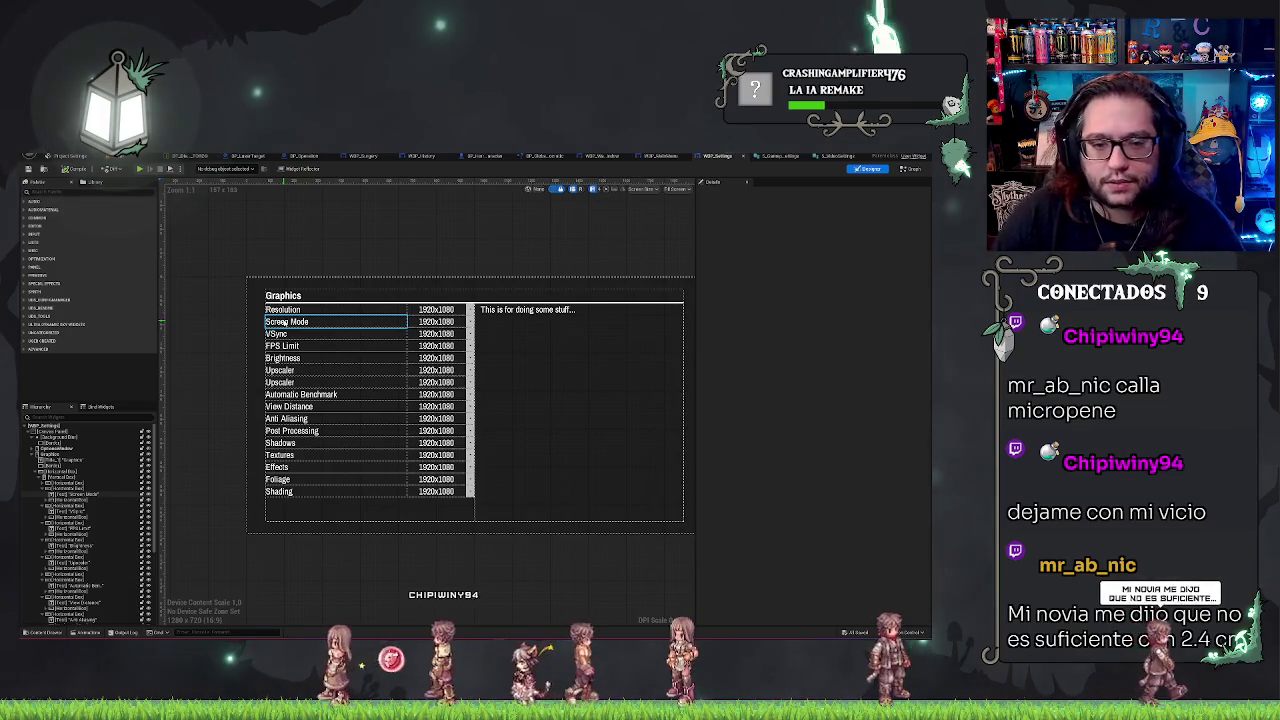
pyautogui.click(319, 329)
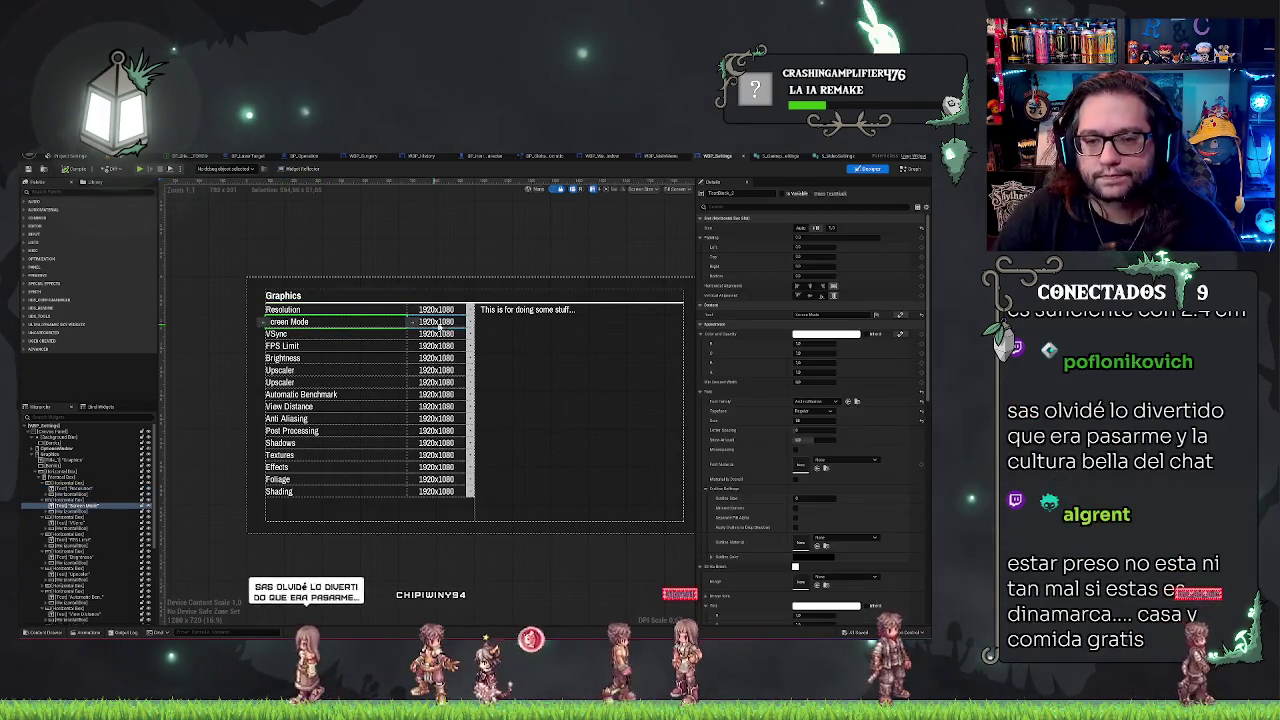
pyautogui.click(95, 518)
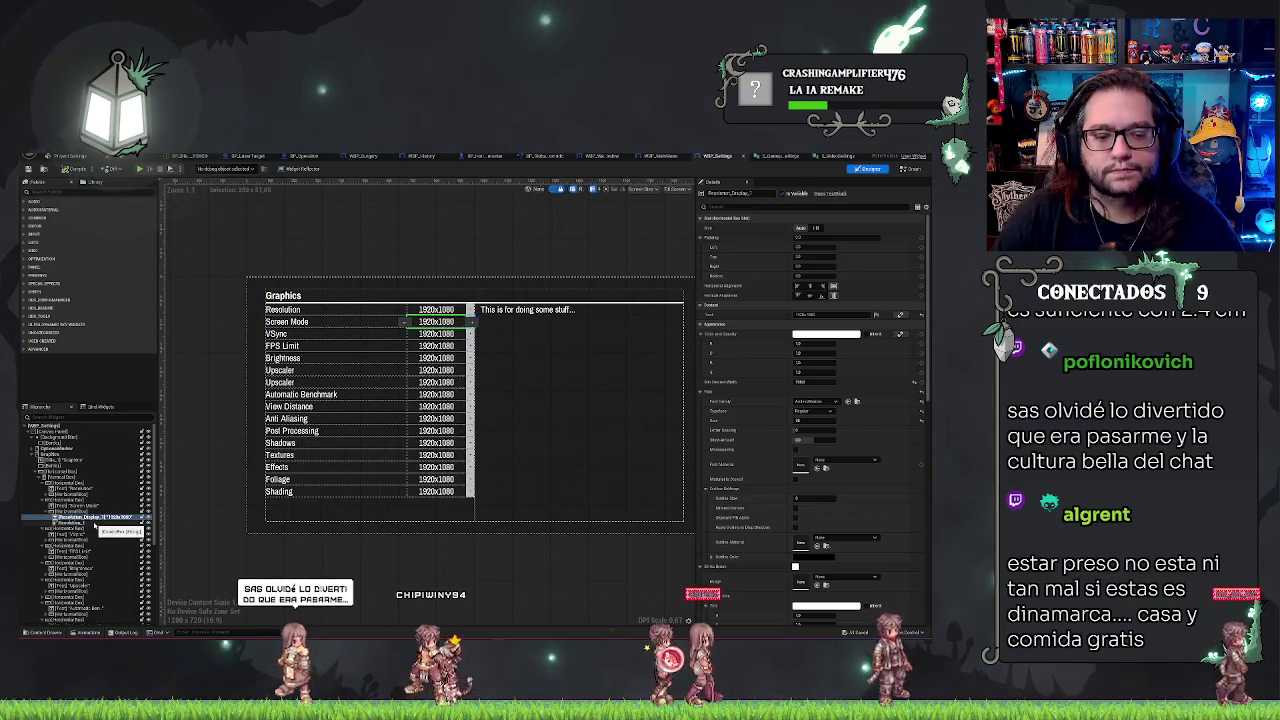
pyautogui.click(95, 523)
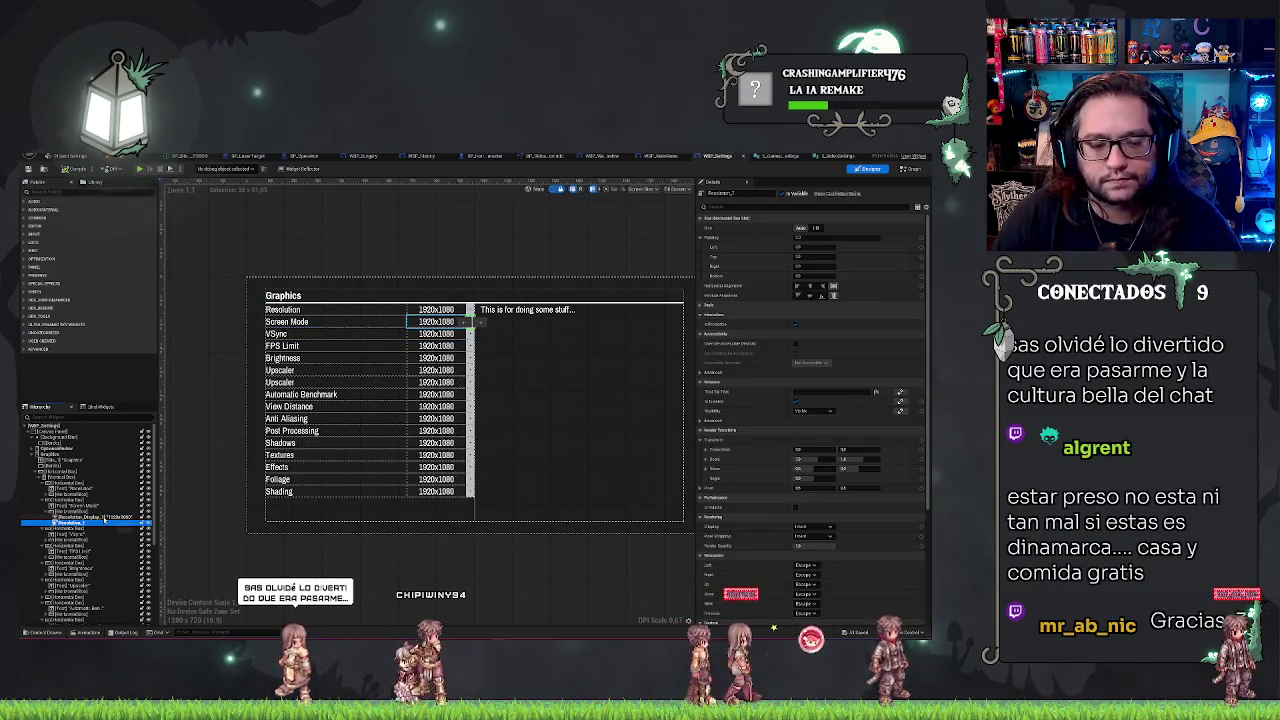
pyautogui.click(105, 524)
pyautogui.click(105, 524)
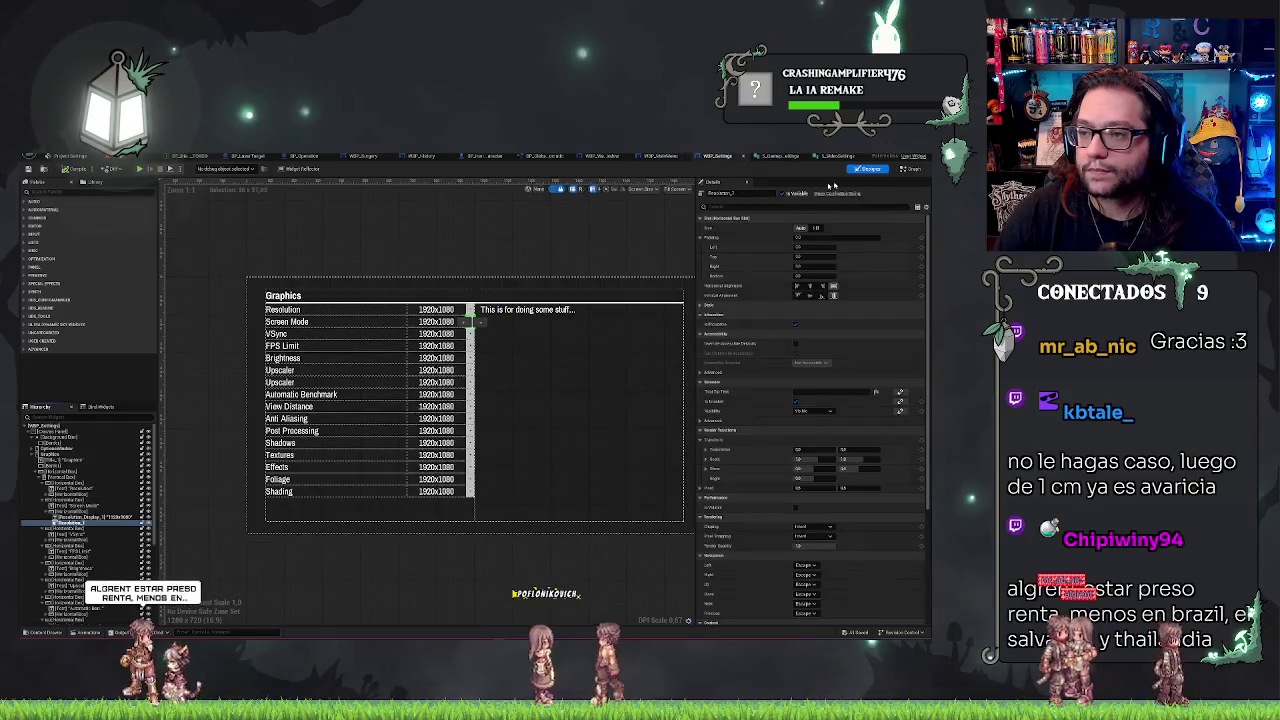
pyautogui.click(910, 169)
pyautogui.scroll(-5, 538, 298)
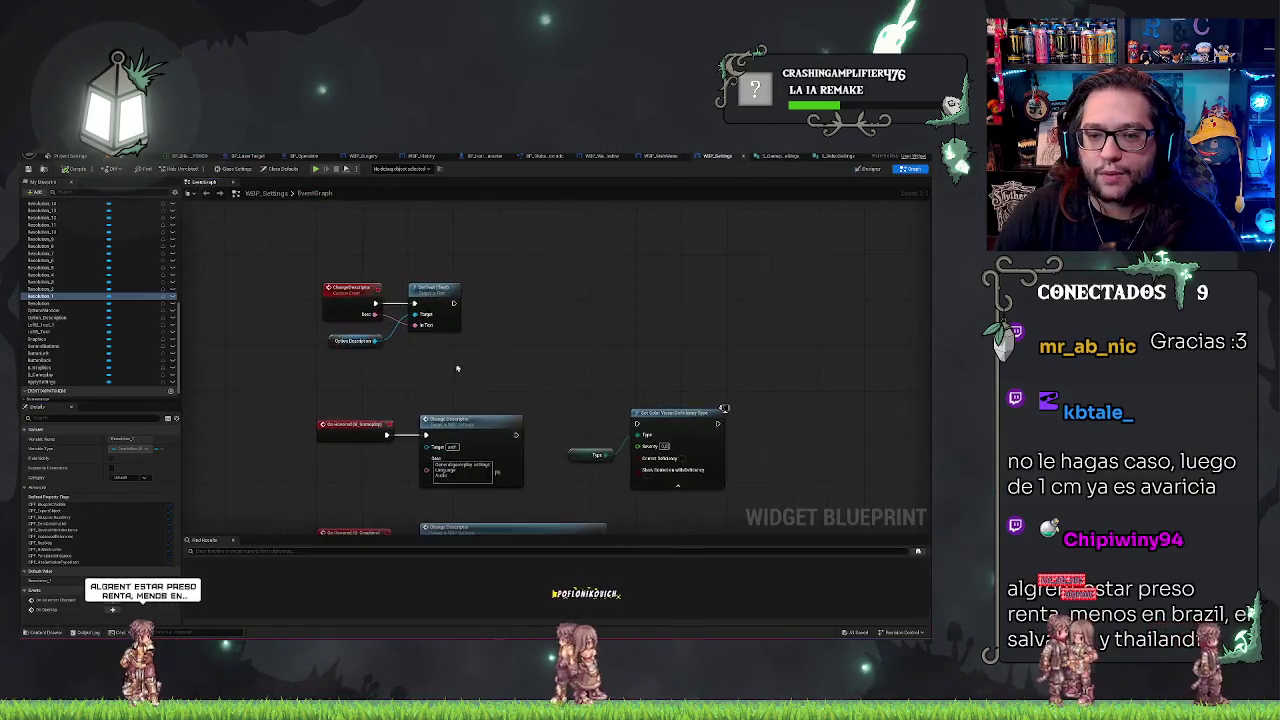
pyautogui.scroll(6, 528, 320)
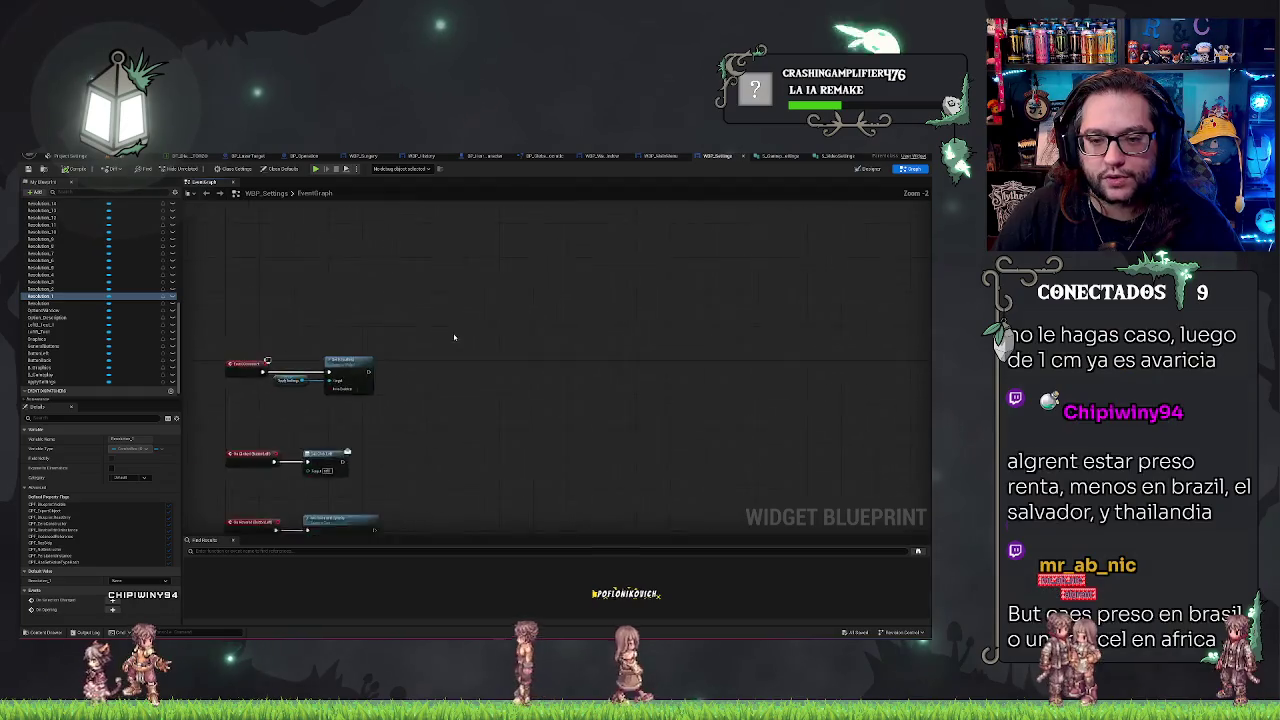
pyautogui.moveTo(555, 317); pyautogui.dragTo(613, 290)
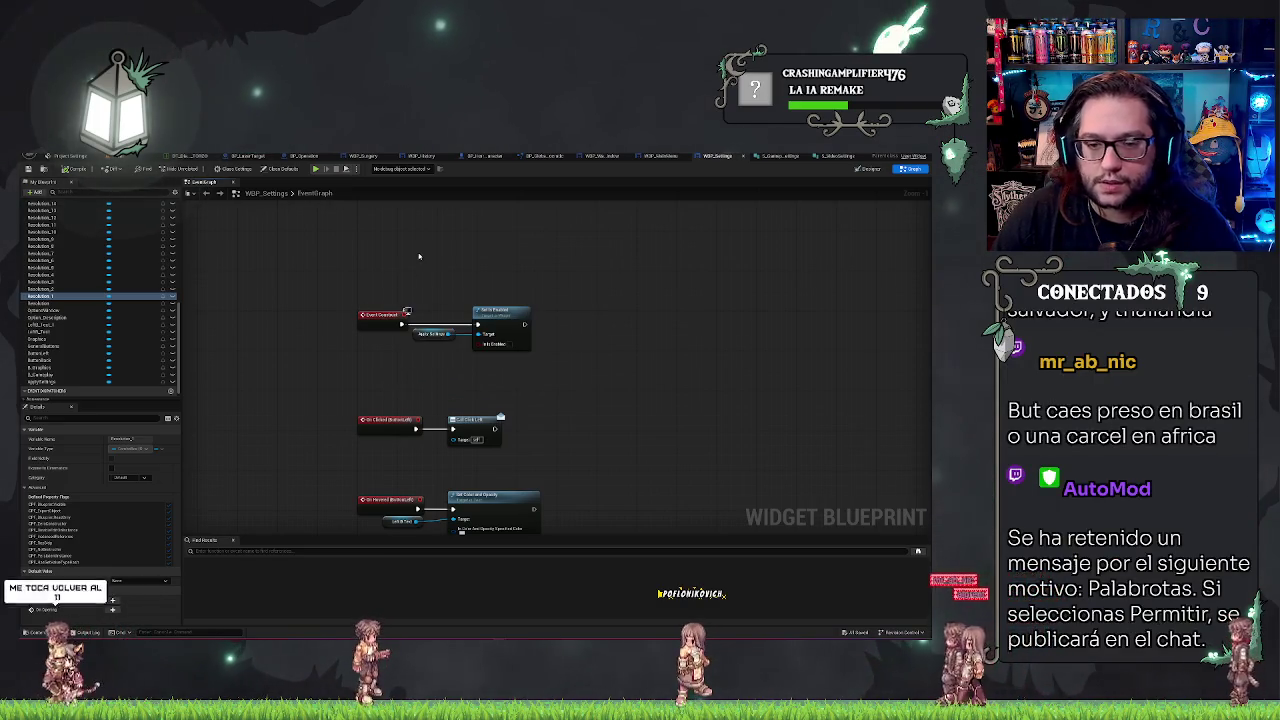
# - Place an Event On Initialized node from the action search and position it above Event Construct
pyautogui.moveTo(417, 257); pyautogui.dragTo(449, 417)
pyautogui.rightClick(409, 304)
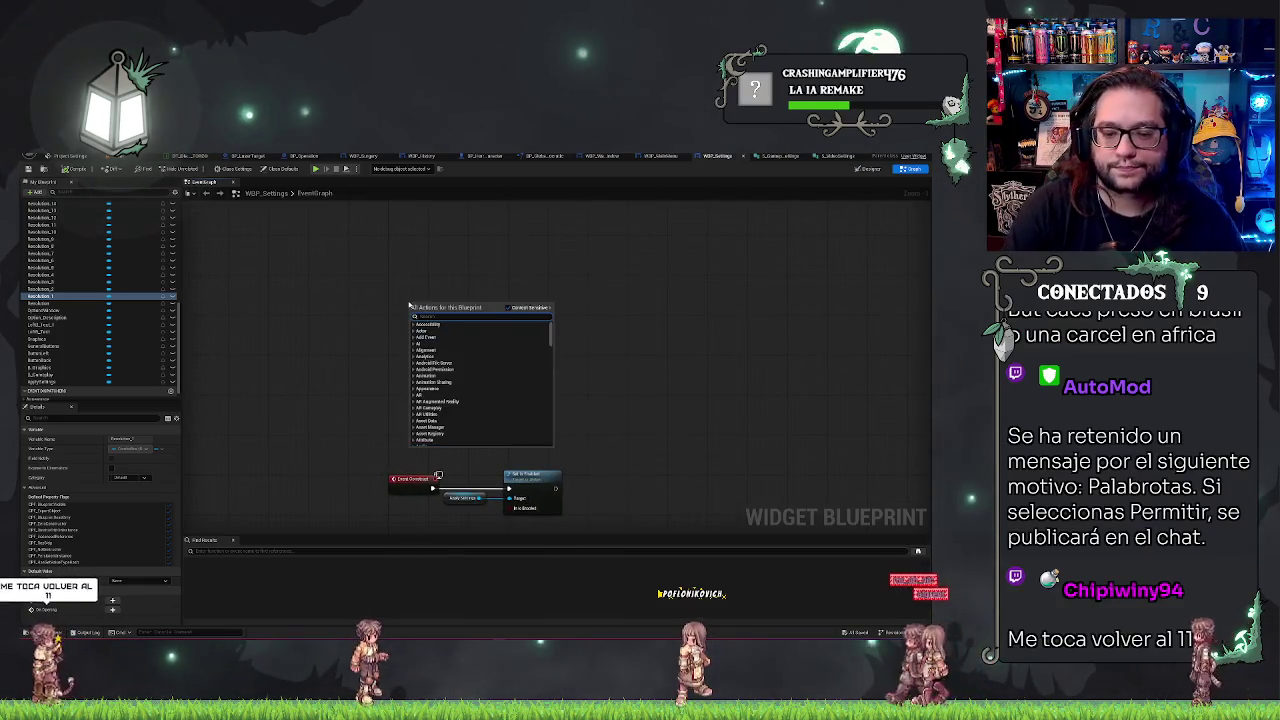
pyautogui.write('construct')
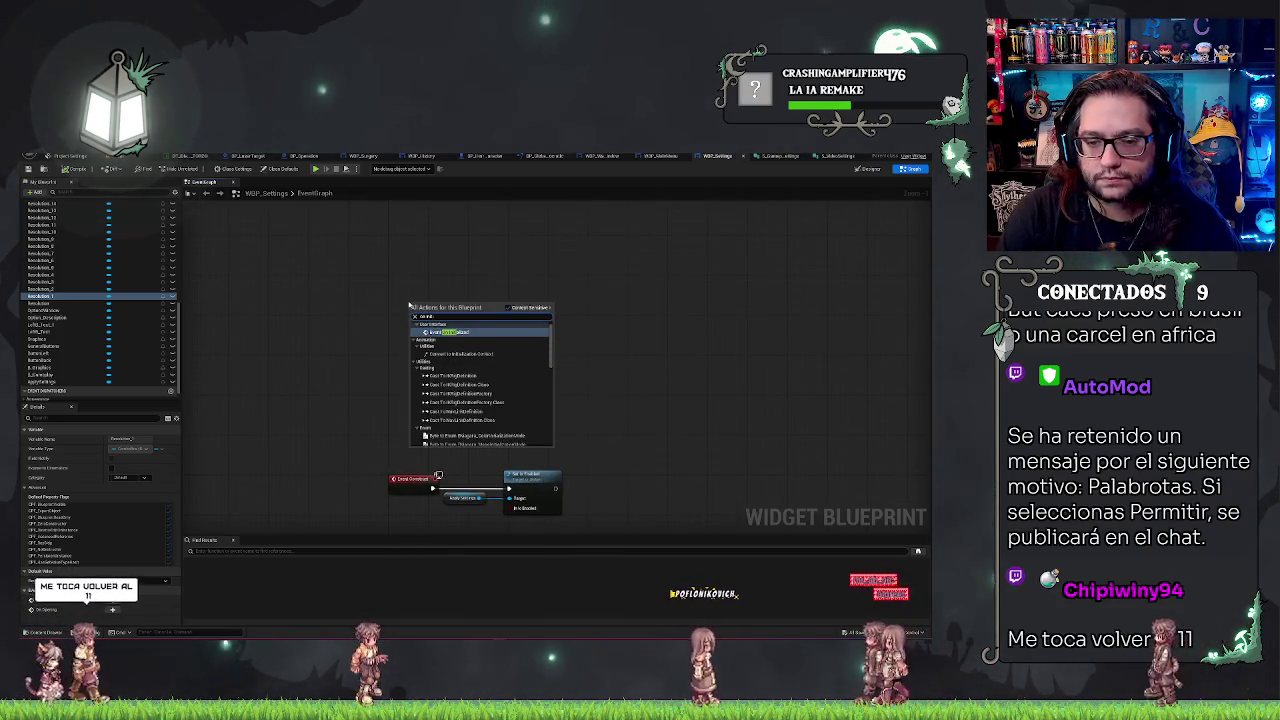
pyautogui.press('Return')
pyautogui.moveTo(426, 302); pyautogui.dragTo(408, 281)
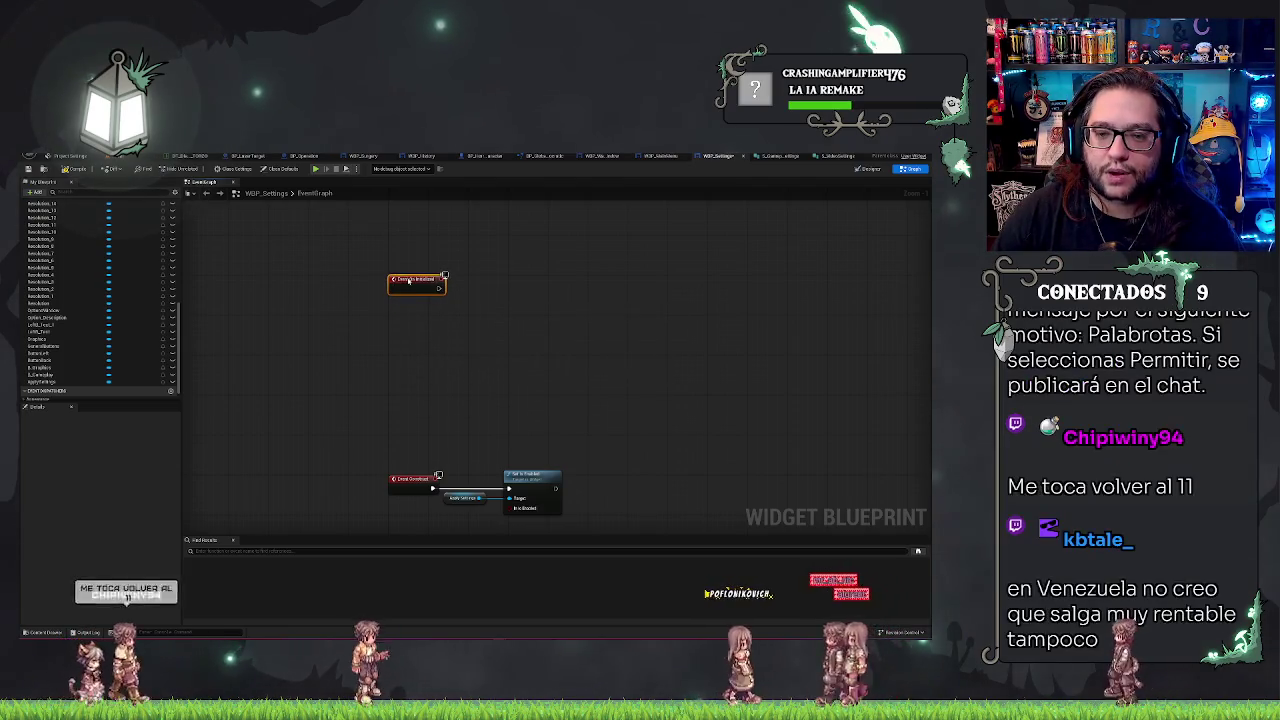
pyautogui.scroll(1, 587, 295)
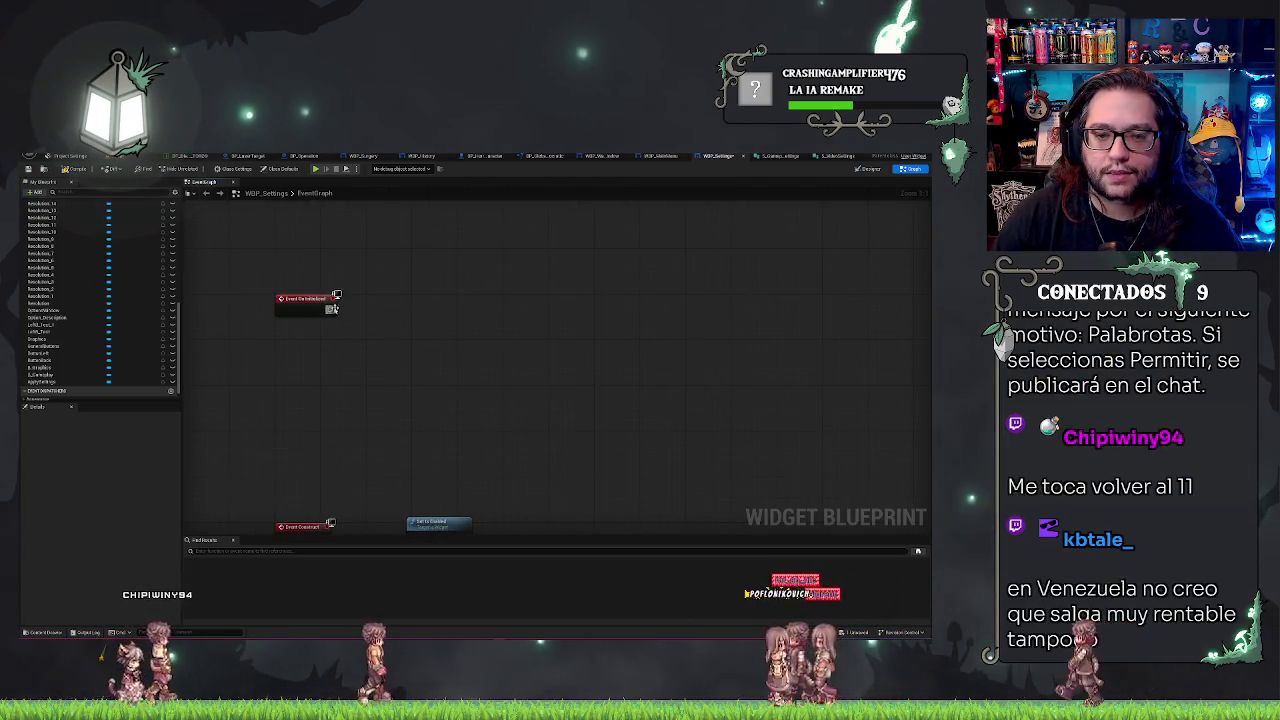
pyautogui.moveTo(330, 308); pyautogui.dragTo(410, 318)
pyautogui.click(396, 293)
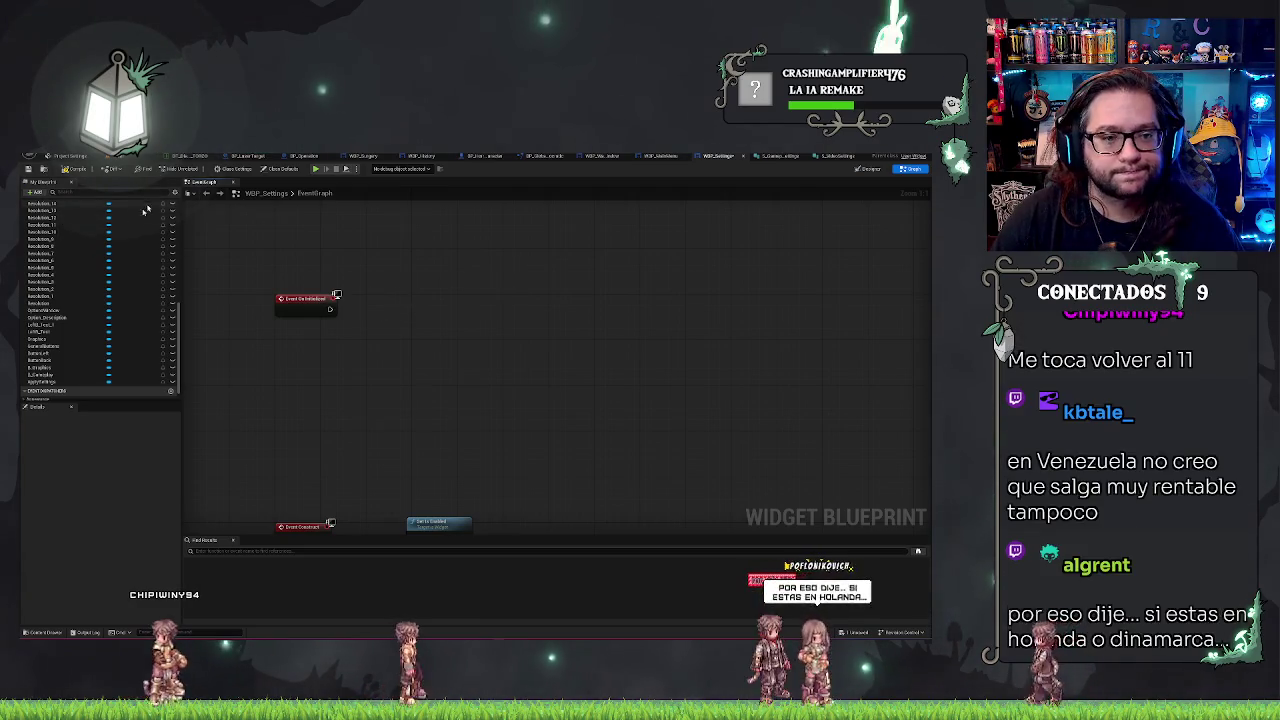
pyautogui.scroll(10, 100, 300)
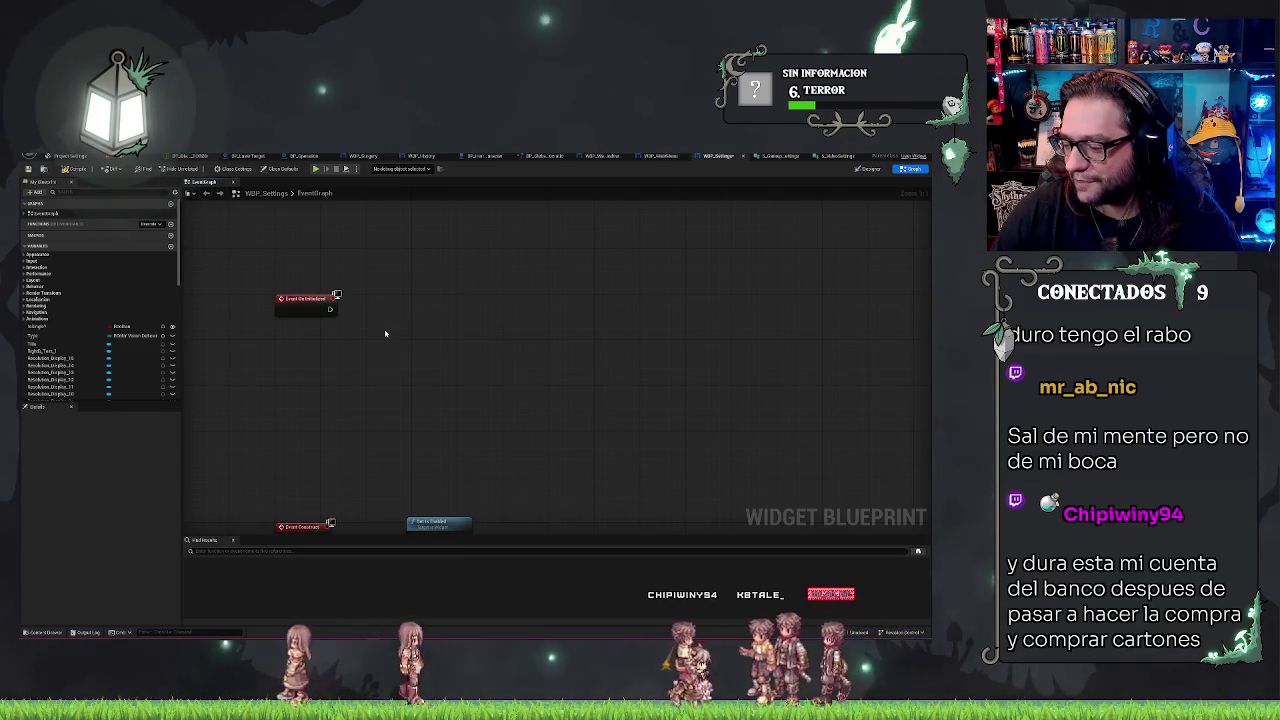
pyautogui.moveTo(380, 338); pyautogui.dragTo(386, 357)
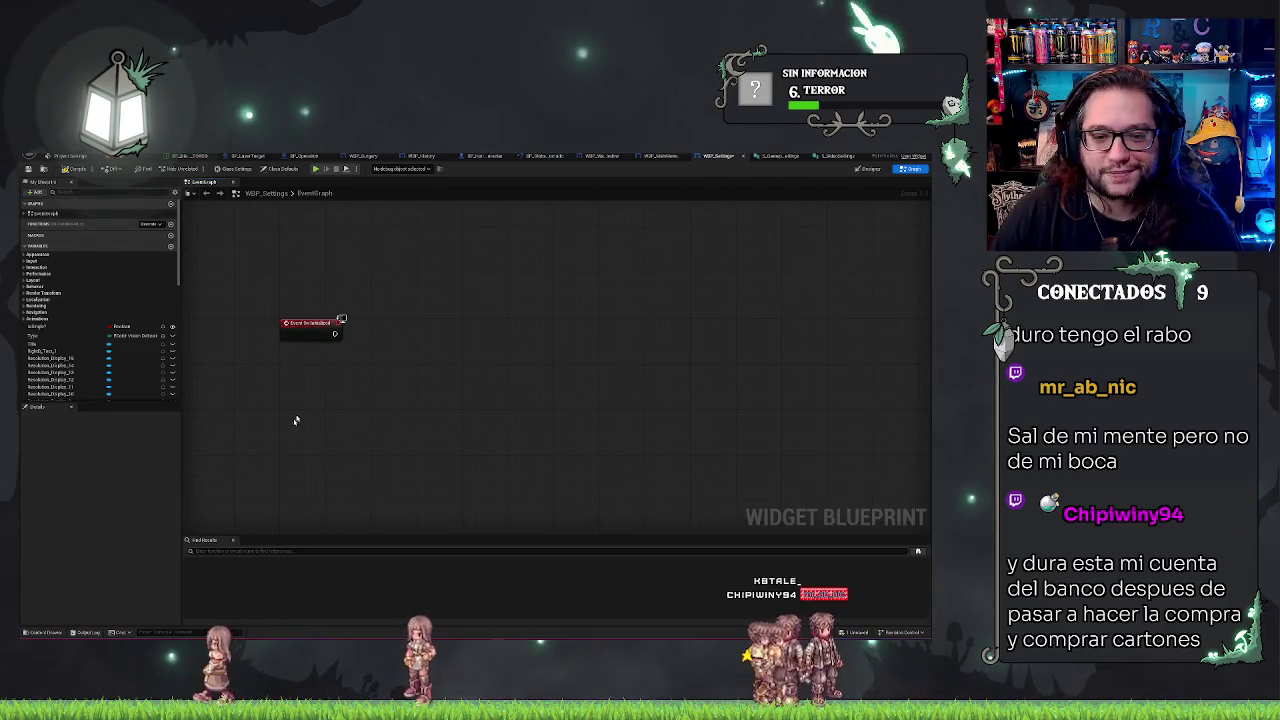
pyautogui.moveTo(294, 420)
pyautogui.mouseDown()
pyautogui.moveTo(266, 400)
pyautogui.moveTo(316, 376)
pyautogui.mouseUp()
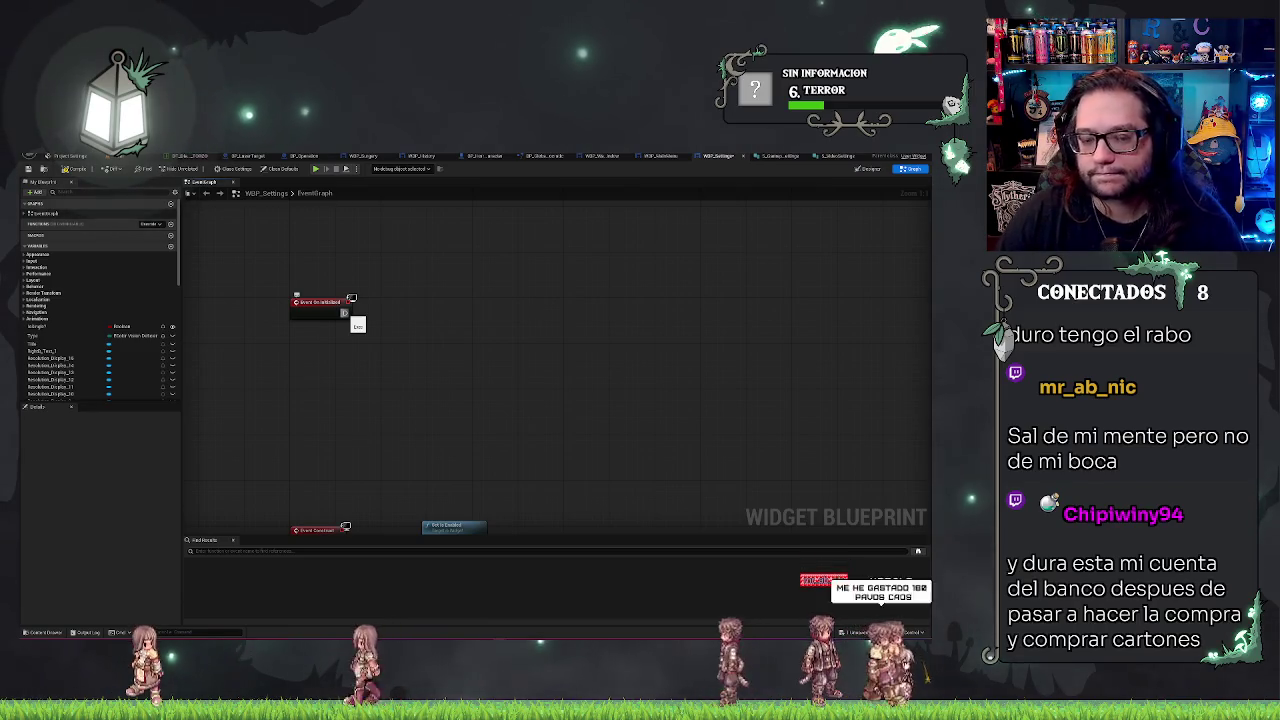
pyautogui.moveTo(345, 313)
pyautogui.mouseDown()
pyautogui.moveTo(398, 316)
pyautogui.moveTo(309, 269)
pyautogui.mouseUp()
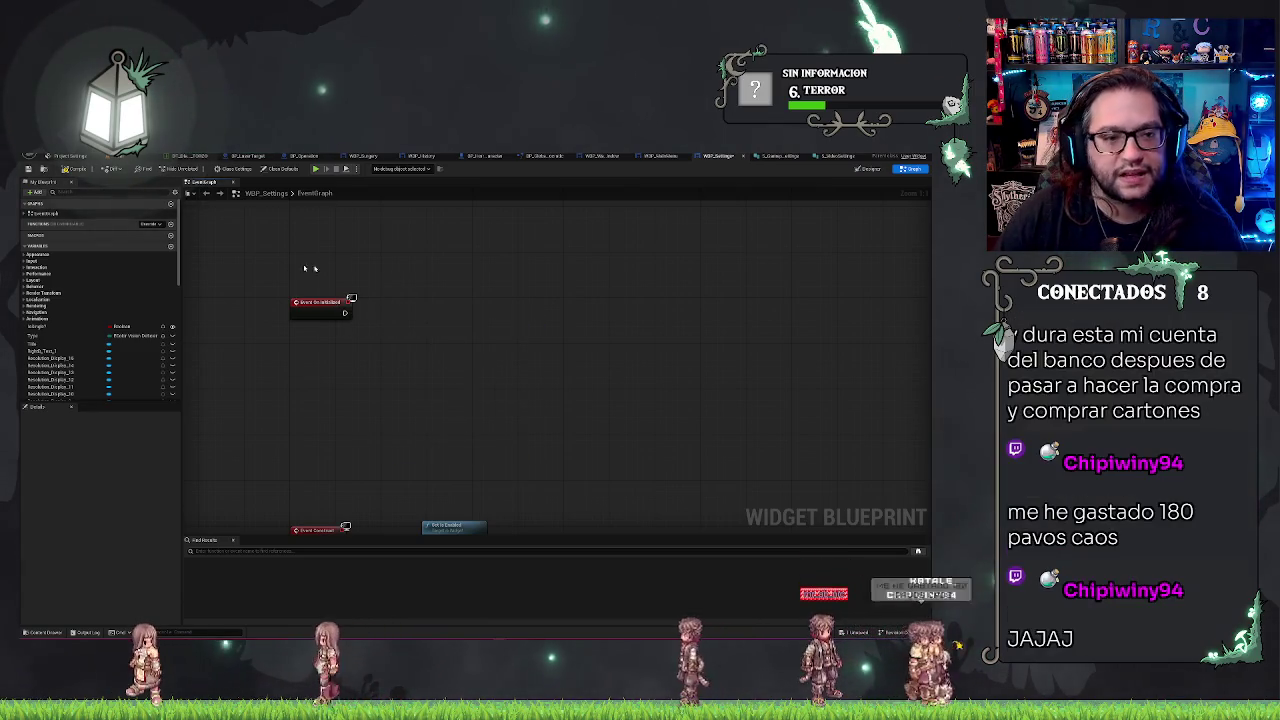
pyautogui.click(152, 224)
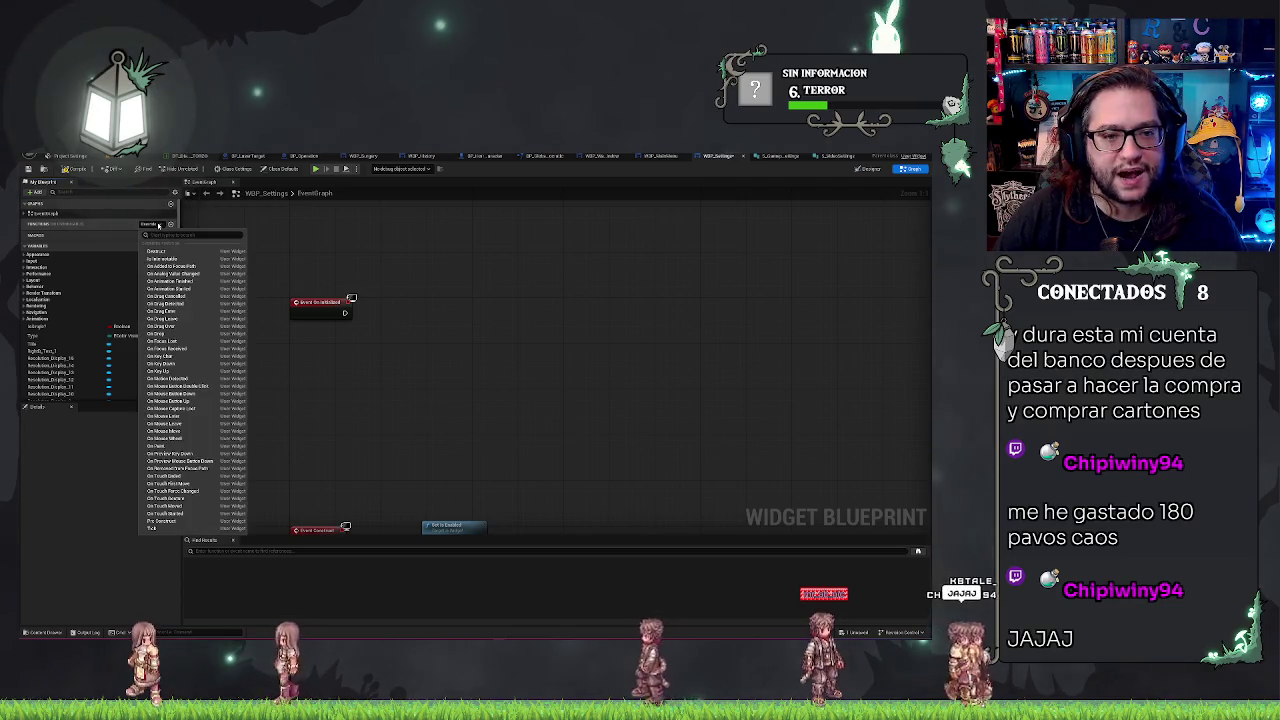
pyautogui.click(110, 228)
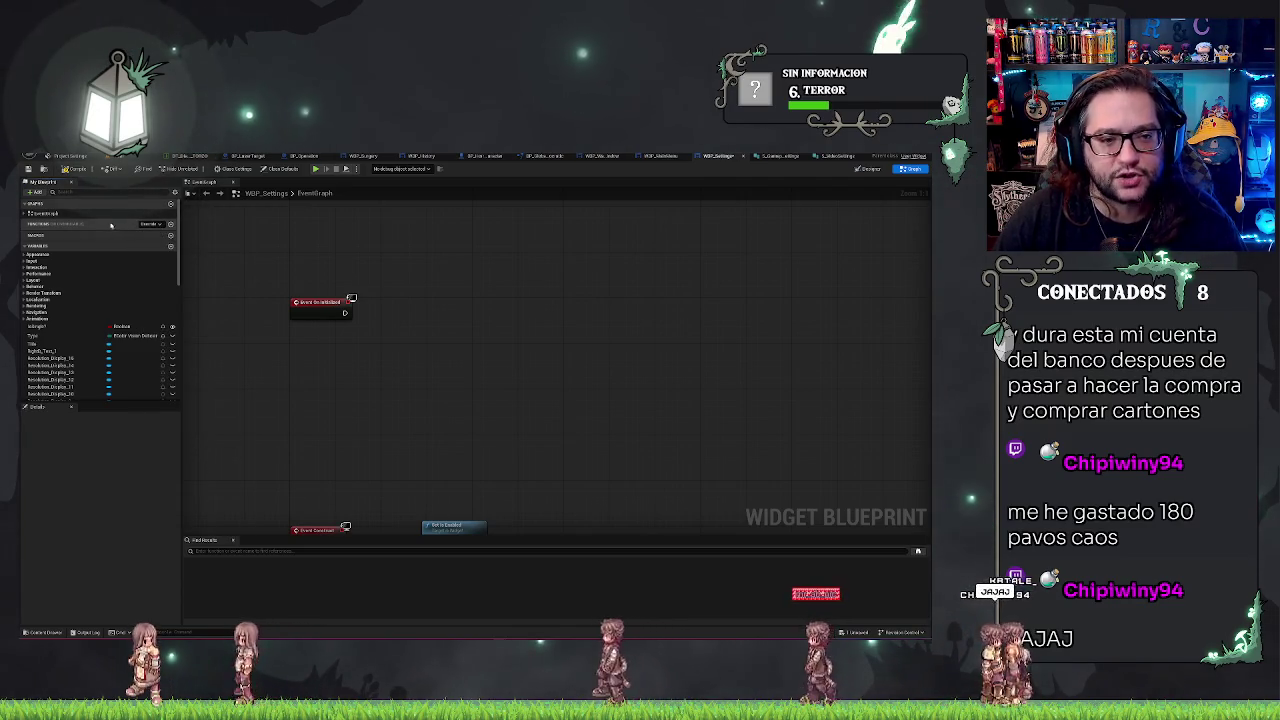
pyautogui.click(170, 226)
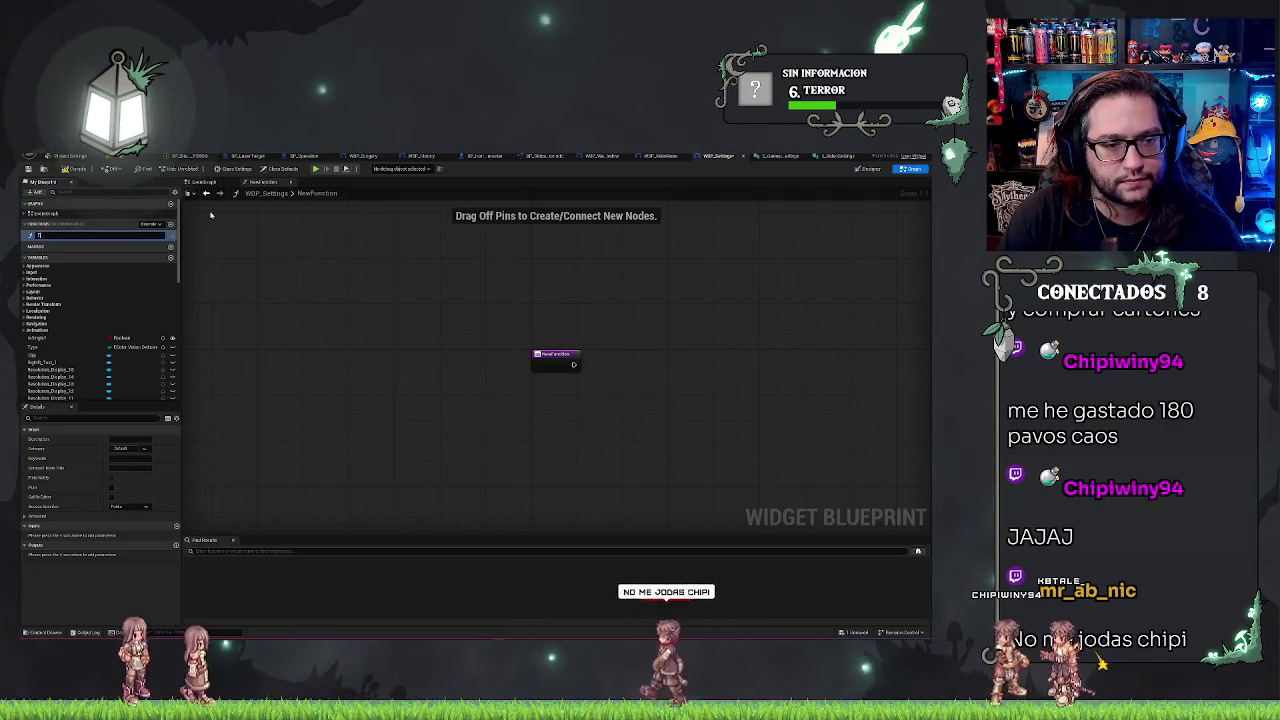
# - Name the new function FirstReset and add a Boolean input parameter called Reset
pyautogui.write('stReset')
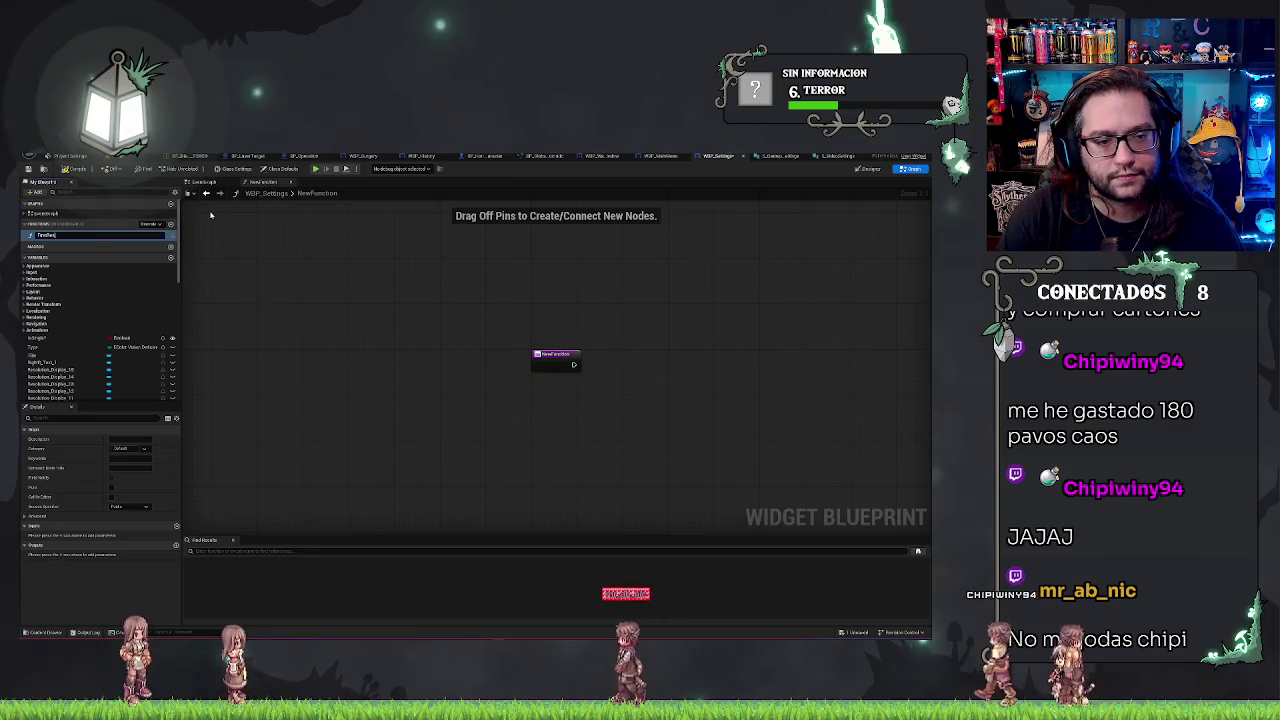
pyautogui.press('Return')
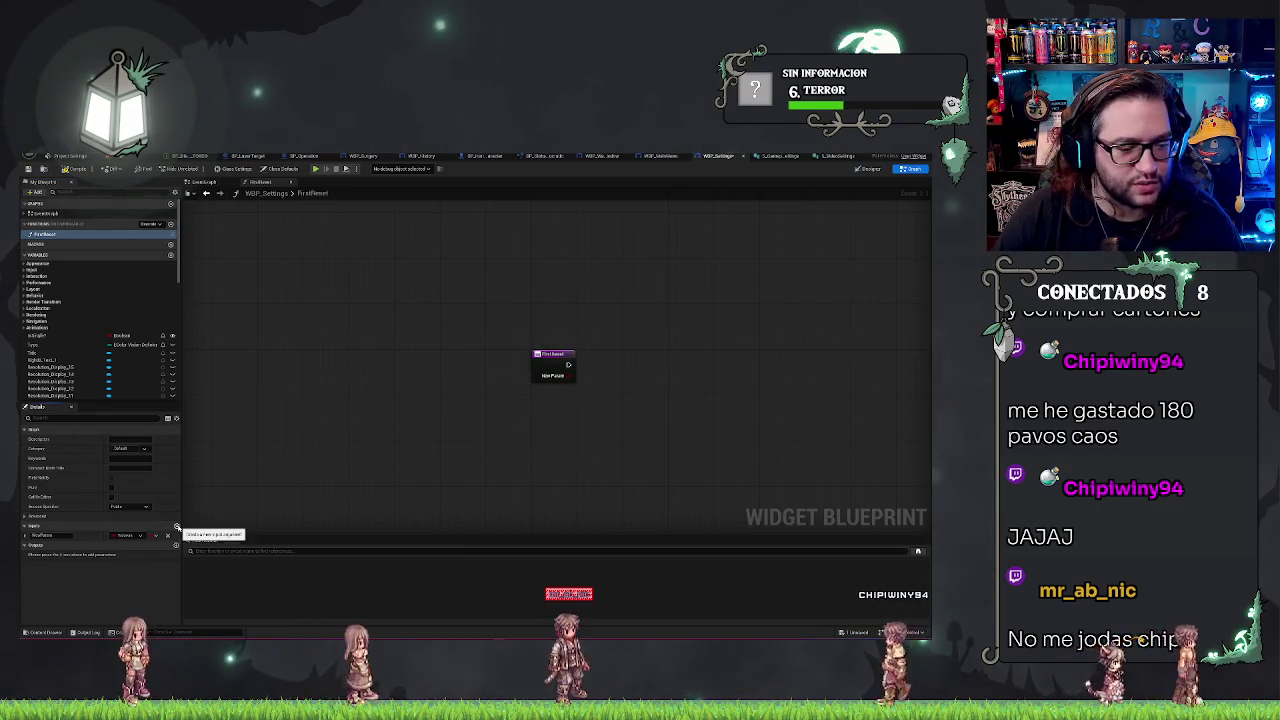
pyautogui.click(176, 526)
pyautogui.write('Reset')
pyautogui.press('Return')
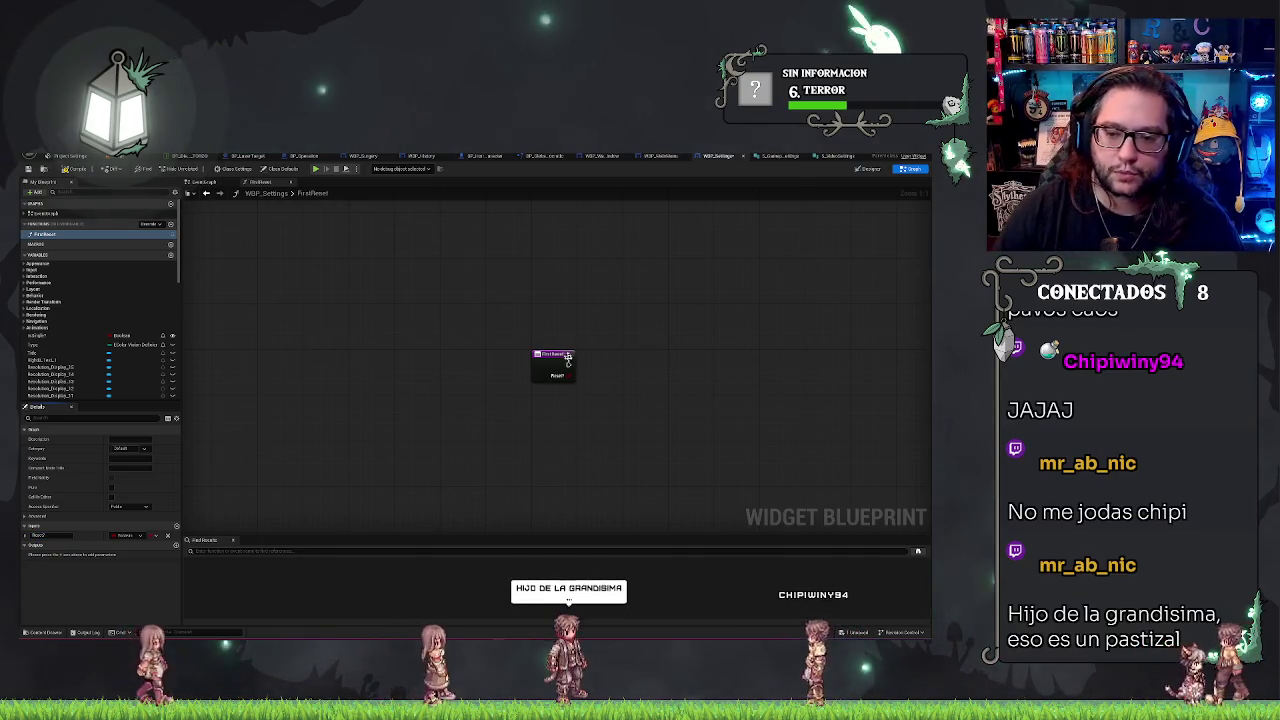
# - Add a Branch after the FirstReset entry, with Reset fed through a NOT into its Condition
pyautogui.moveTo(630, 372); pyautogui.dragTo(628, 358)
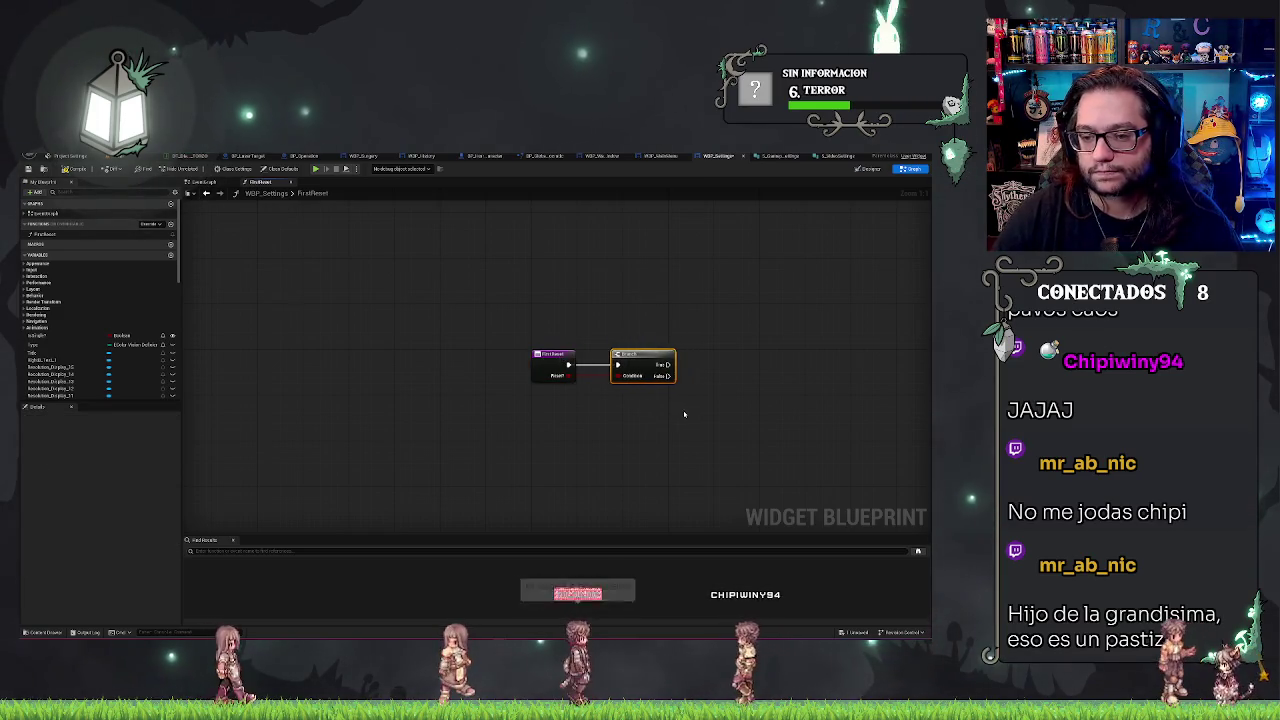
pyautogui.moveTo(677, 414); pyautogui.dragTo(466, 384)
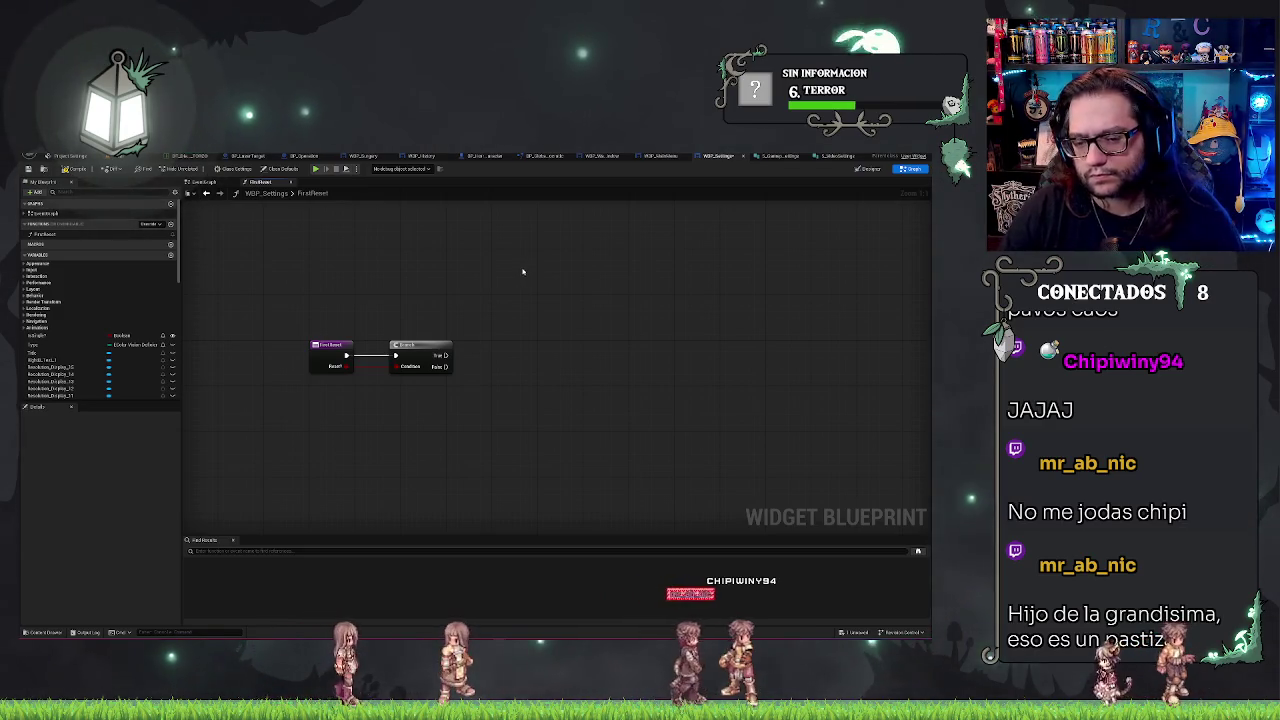
pyautogui.moveTo(345, 367); pyautogui.dragTo(350, 393)
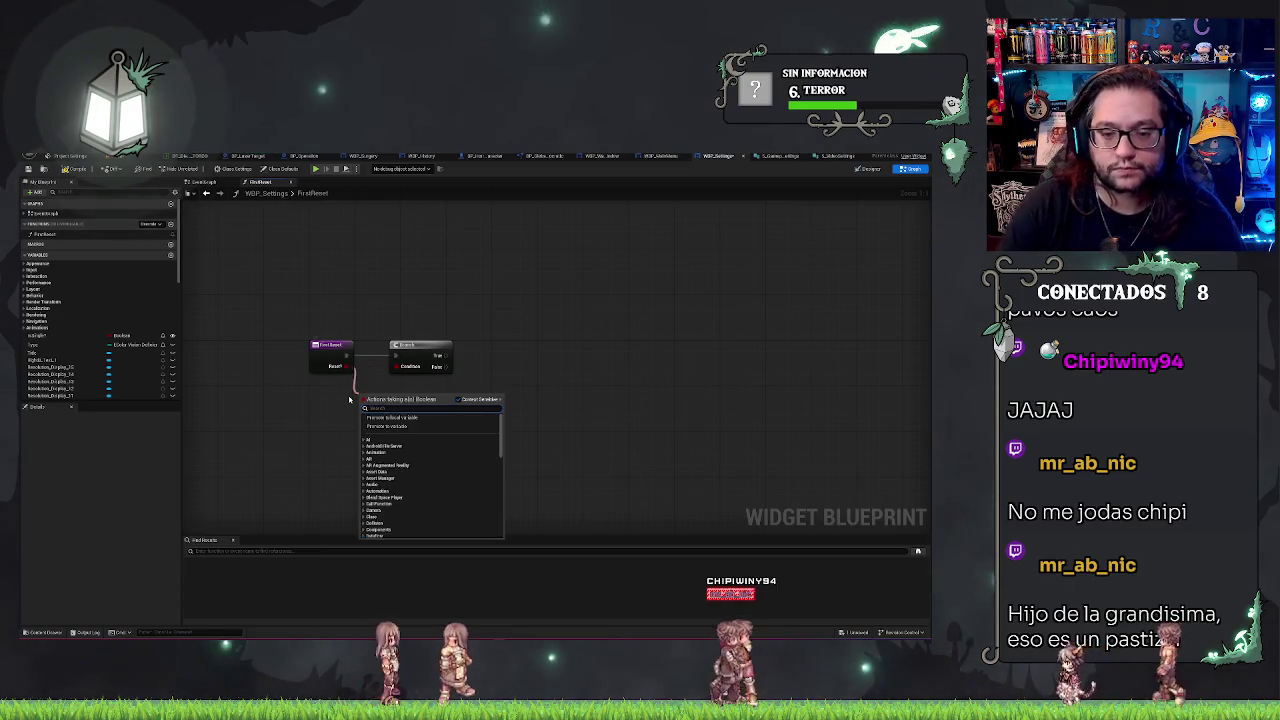
pyautogui.write('not')
pyautogui.press('Return')
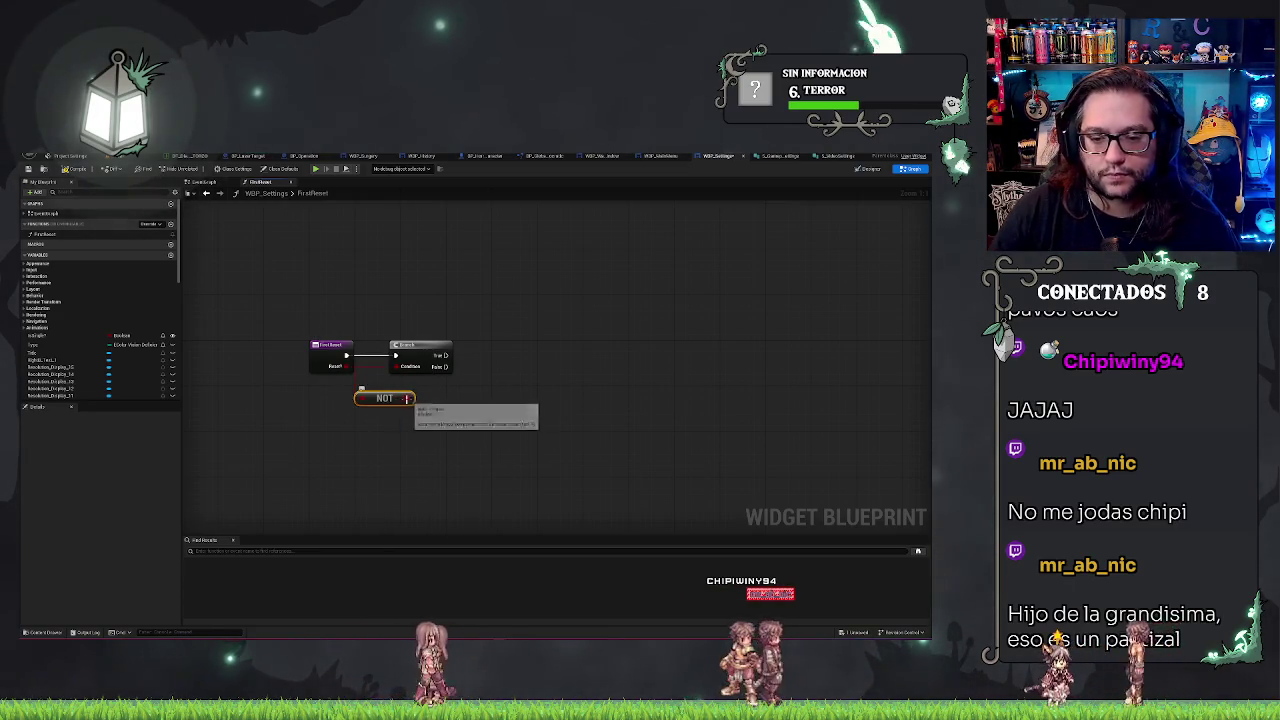
pyautogui.moveTo(407, 398)
pyautogui.mouseDown()
pyautogui.moveTo(404, 357)
pyautogui.moveTo(407, 400)
pyautogui.moveTo(397, 366)
pyautogui.moveTo(503, 355)
pyautogui.mouseUp()
pyautogui.press('Escape')
# - Move the NOT node between entry and Branch and straighten the wires with Q
pyautogui.moveTo(388, 400)
pyautogui.mouseDown()
pyautogui.moveTo(413, 393)
pyautogui.moveTo(414, 372)
pyautogui.mouseUp()
pyautogui.click(507, 345)
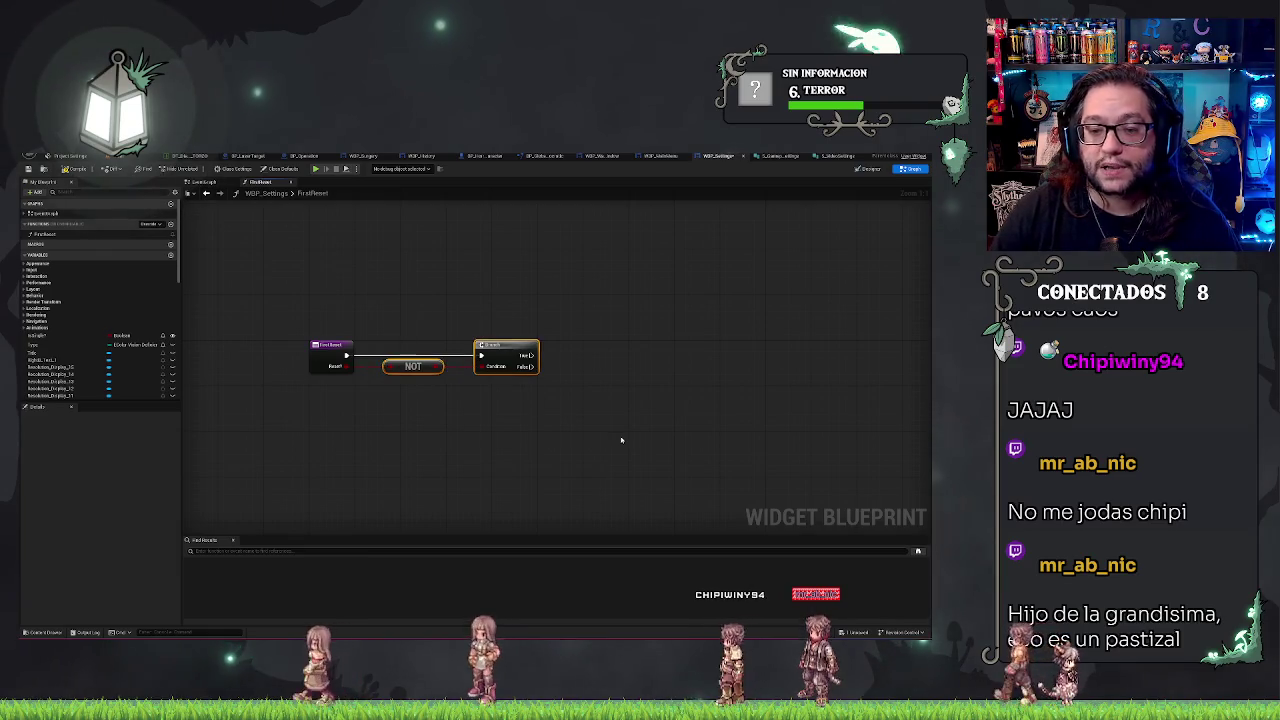
pyautogui.press('q')
pyautogui.click(590, 450)
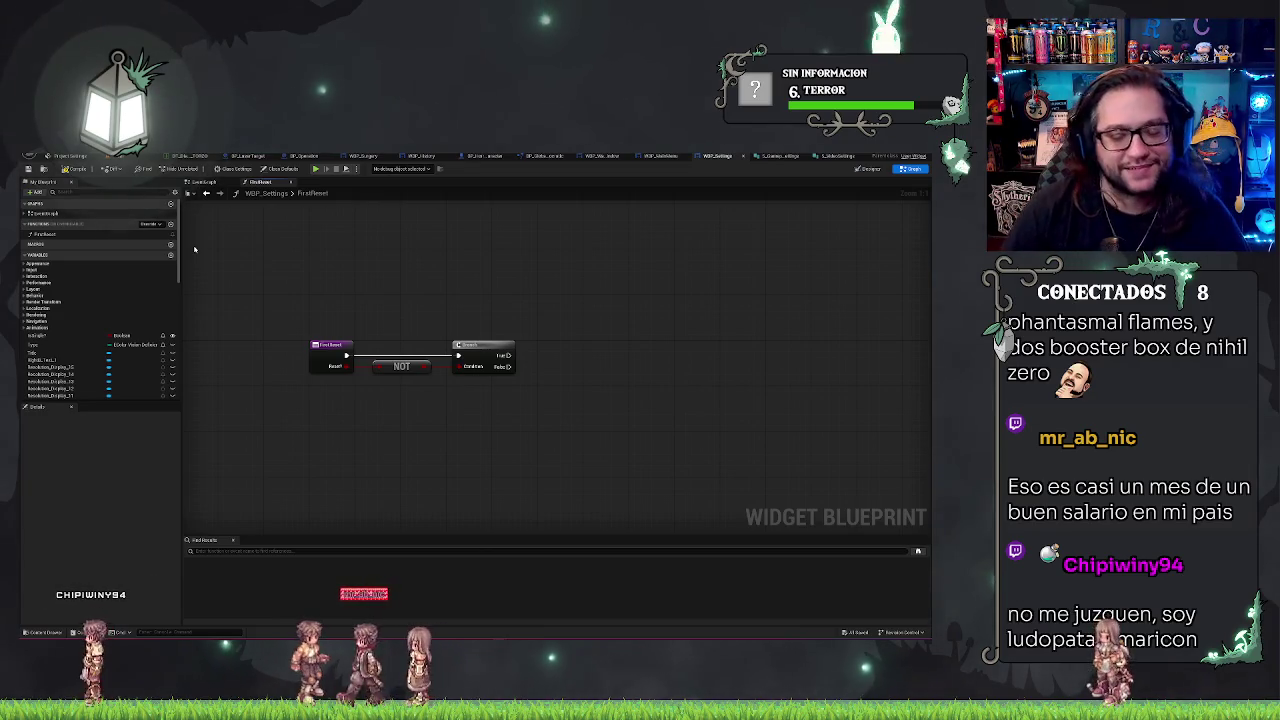
pyautogui.moveTo(575, 279)
pyautogui.mouseDown()
pyautogui.moveTo(489, 260)
pyautogui.moveTo(526, 265)
pyautogui.mouseUp()
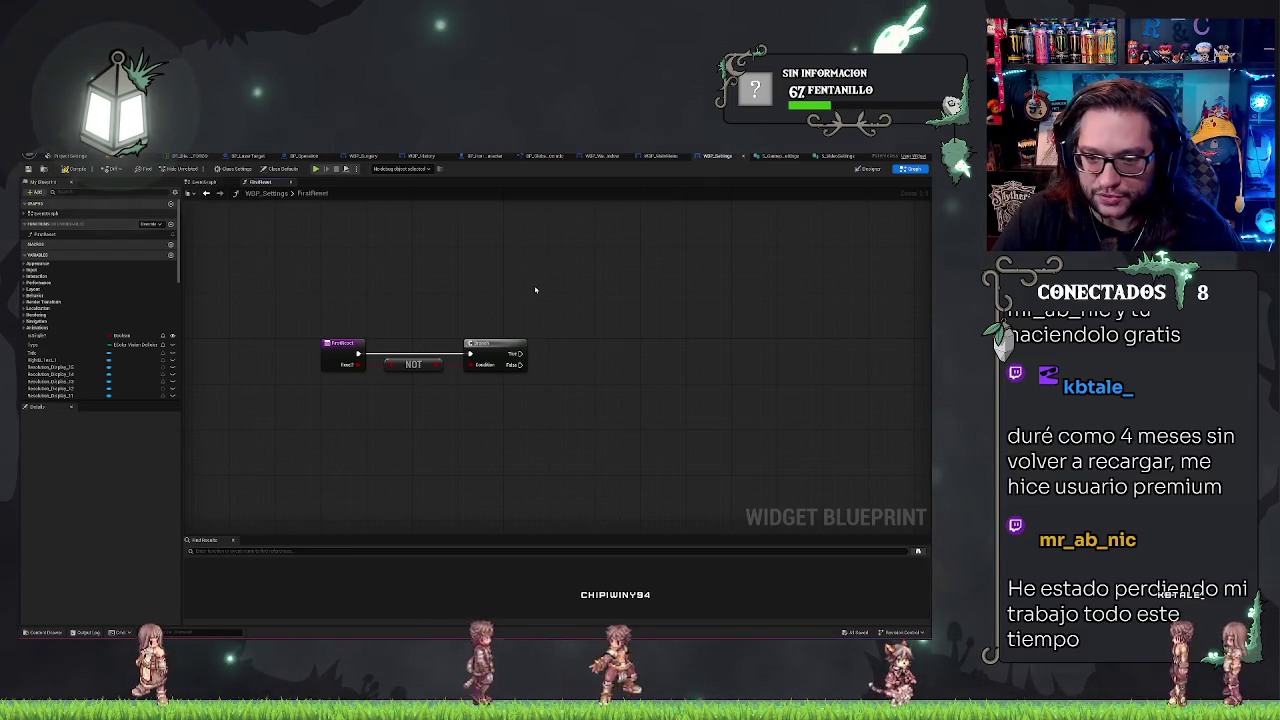
# - Attach a Load Game from Slot node, slot name Settings, to the Branch's True output
pyautogui.moveTo(534, 289); pyautogui.dragTo(491, 284)
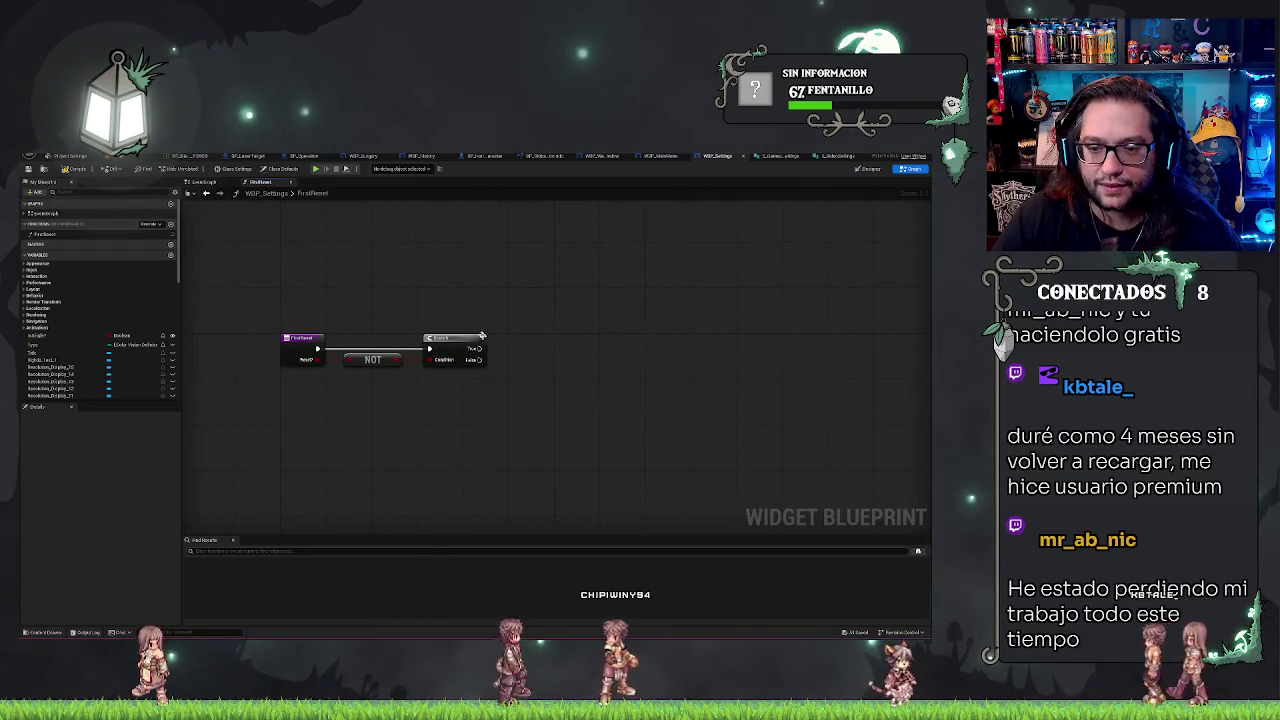
pyautogui.moveTo(480, 349); pyautogui.dragTo(512, 352)
pyautogui.write('save')
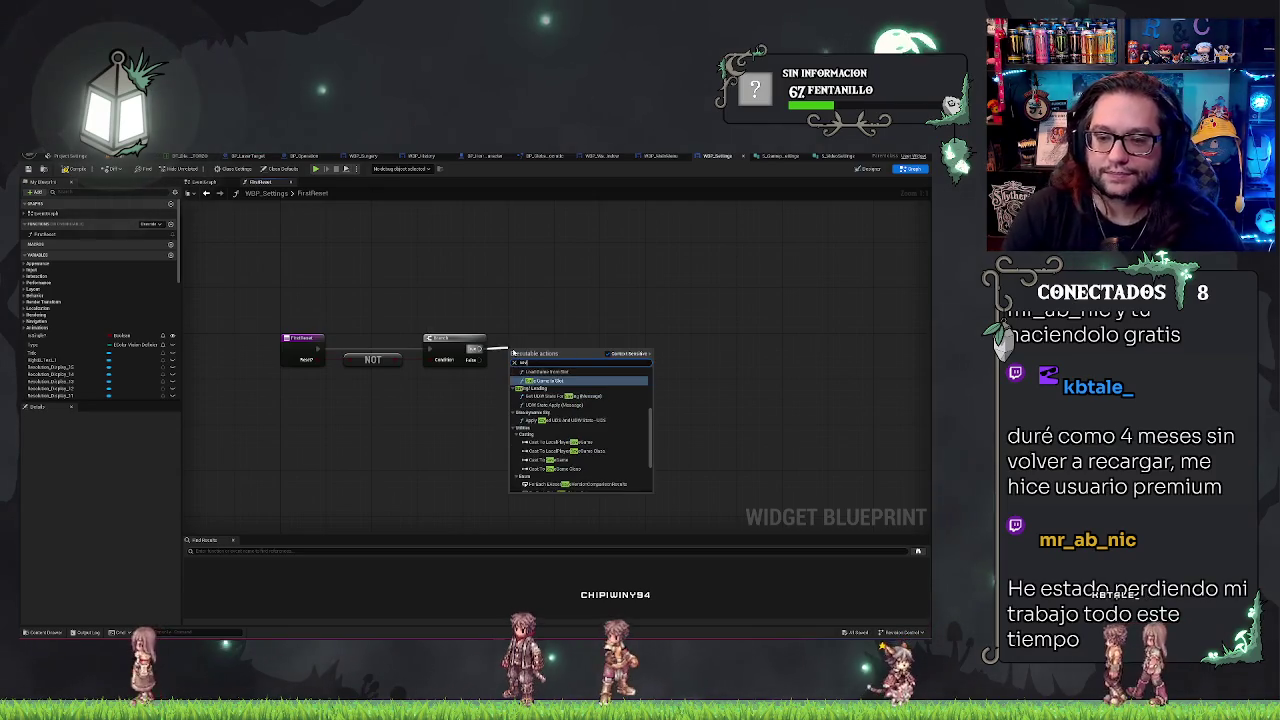
pyautogui.click(545, 372)
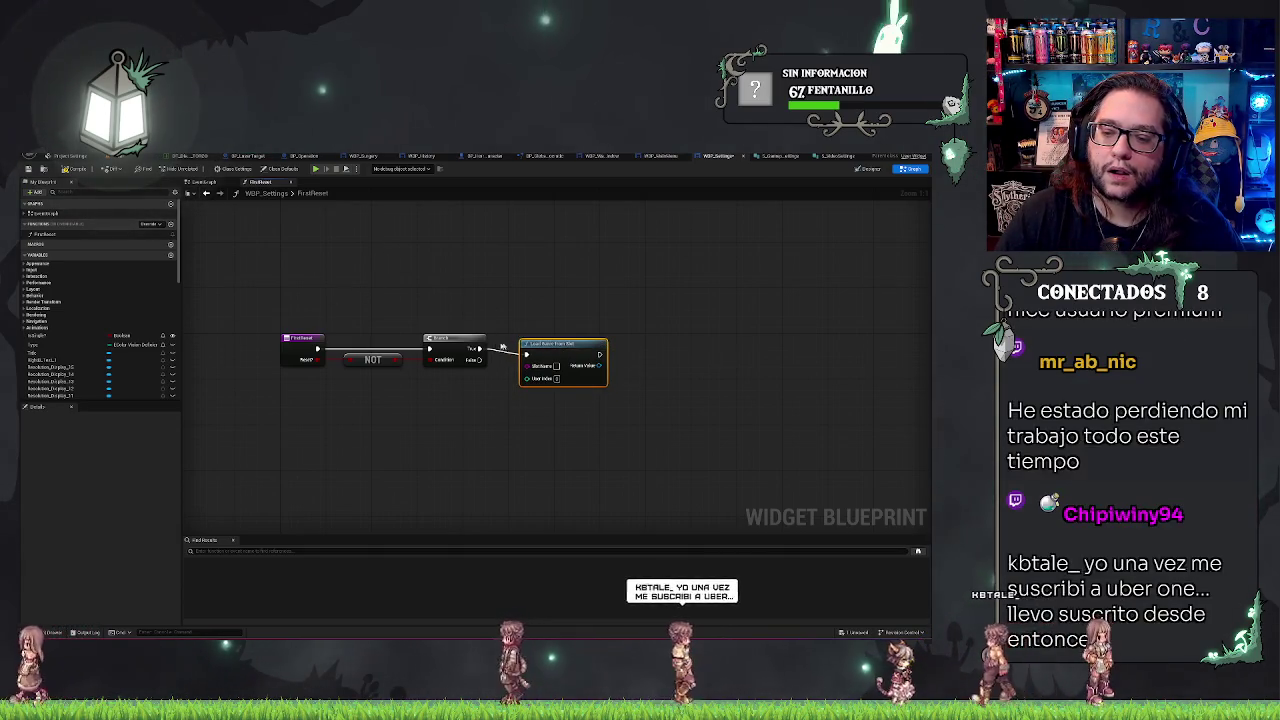
pyautogui.click(663, 309)
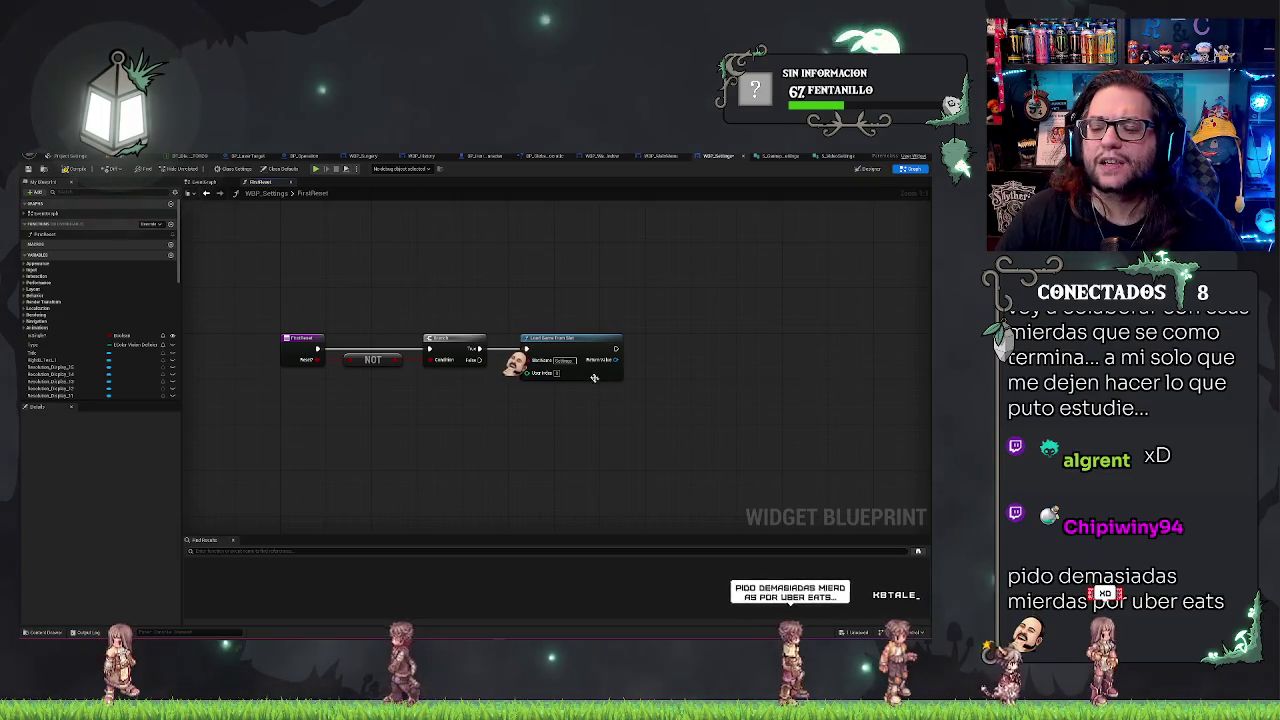
pyautogui.moveTo(603, 354); pyautogui.dragTo(545, 363)
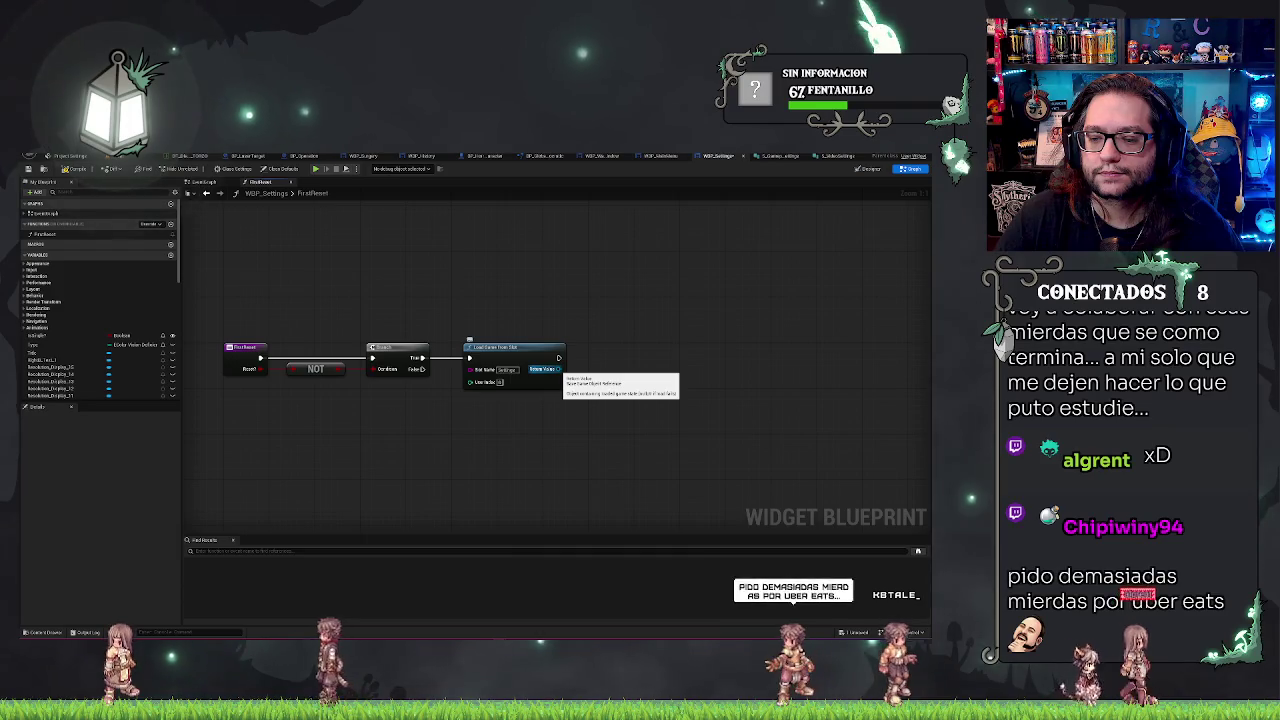
pyautogui.moveTo(557, 369); pyautogui.dragTo(586, 374)
pyautogui.click(606, 329)
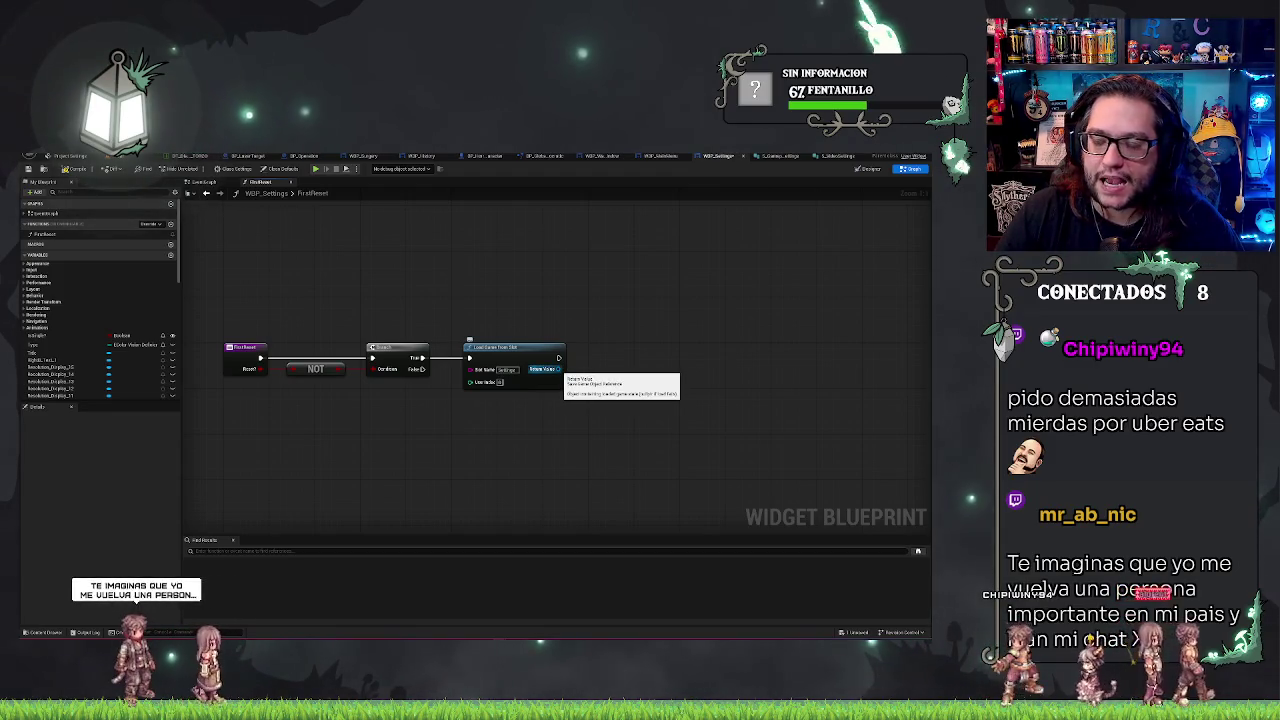
# - Pan the graph and drag from Load Game from Slot's Return Value to list matching actions
pyautogui.moveTo(558, 369); pyautogui.dragTo(594, 368)
pyautogui.click(198, 259)
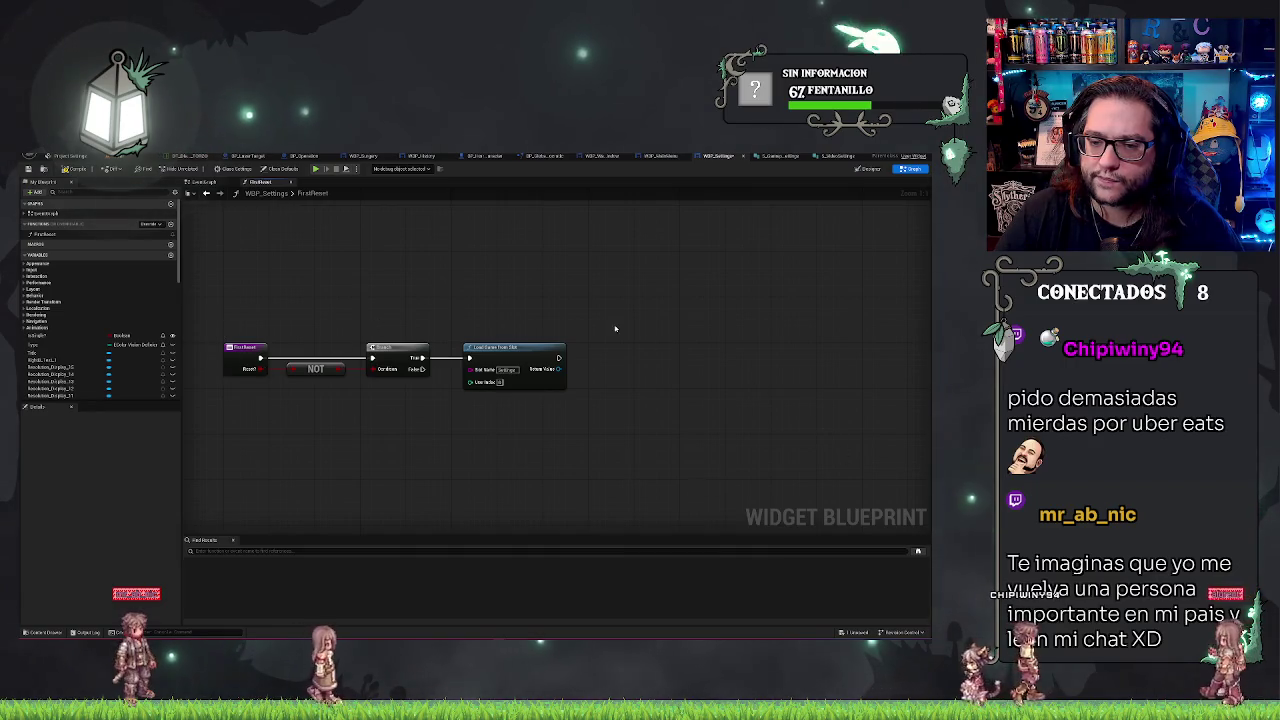
pyautogui.moveTo(579, 441)
pyautogui.mouseDown()
pyautogui.moveTo(589, 400)
pyautogui.moveTo(669, 359)
pyautogui.mouseUp()
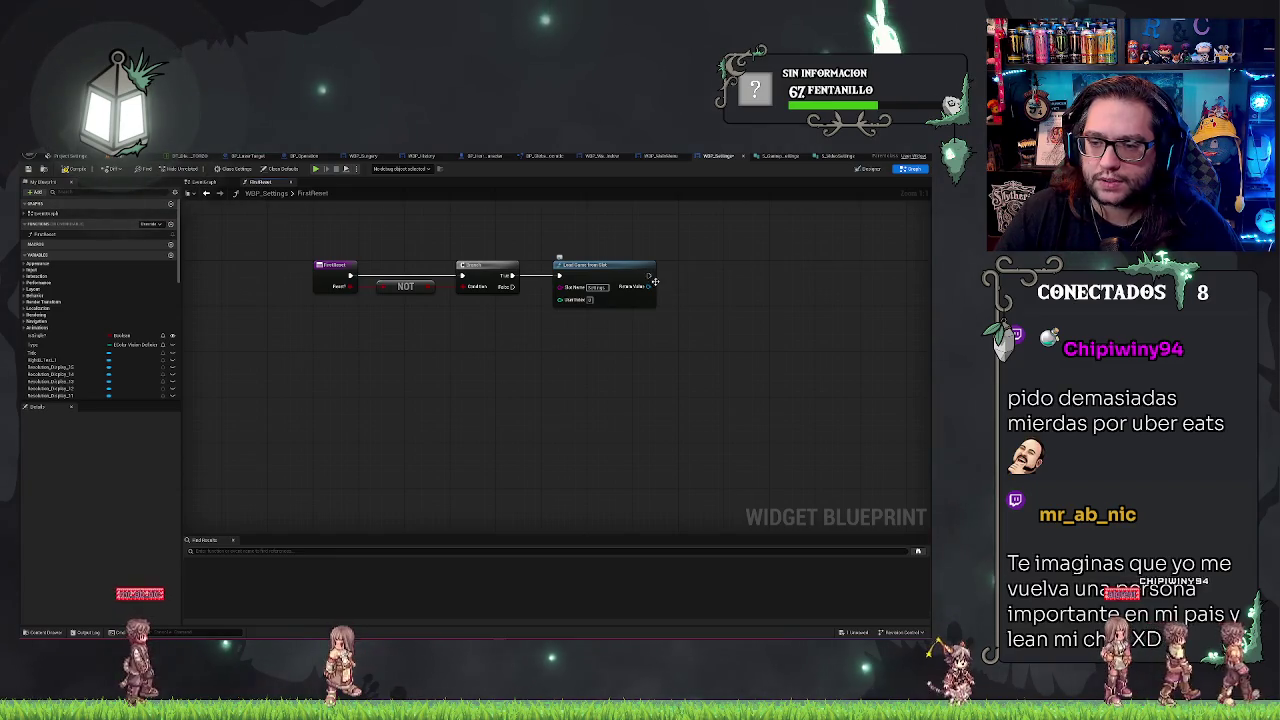
pyautogui.moveTo(676, 291); pyautogui.dragTo(680, 292)
# - Add an Is Valid check on the loaded save game and align it with Load Game from Slot
pyautogui.write('cast')
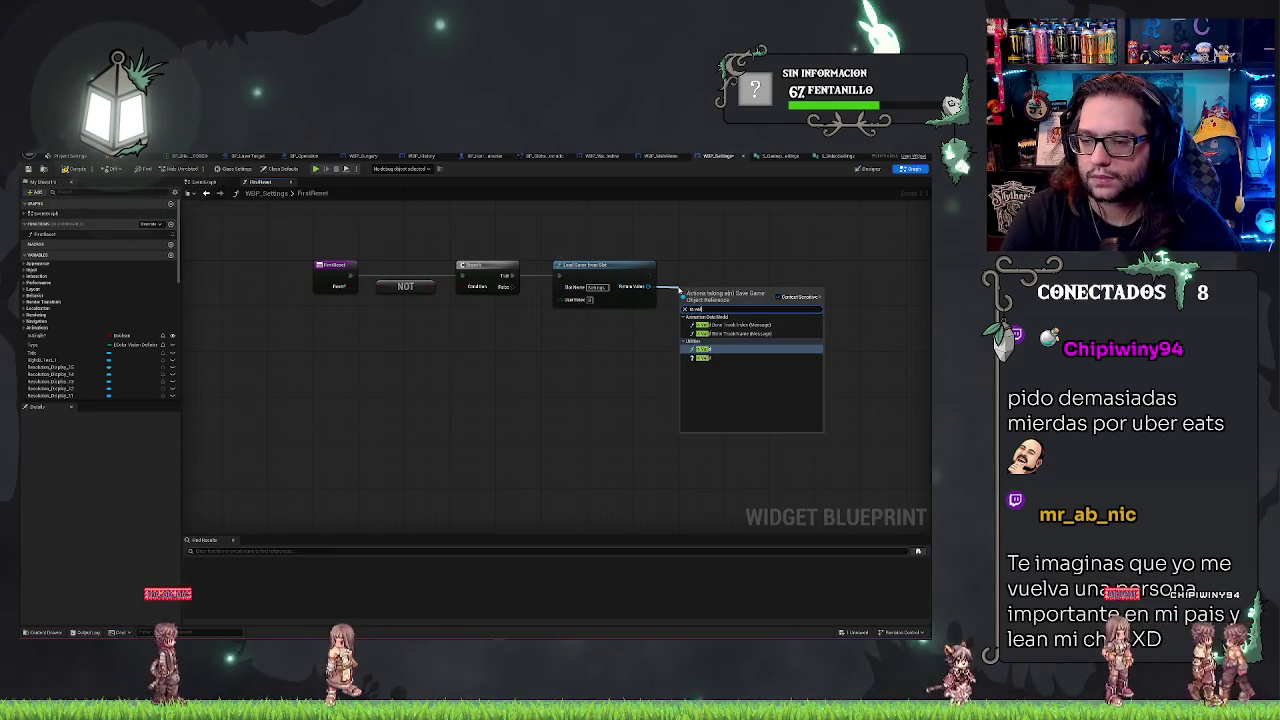
pyautogui.press('Return')
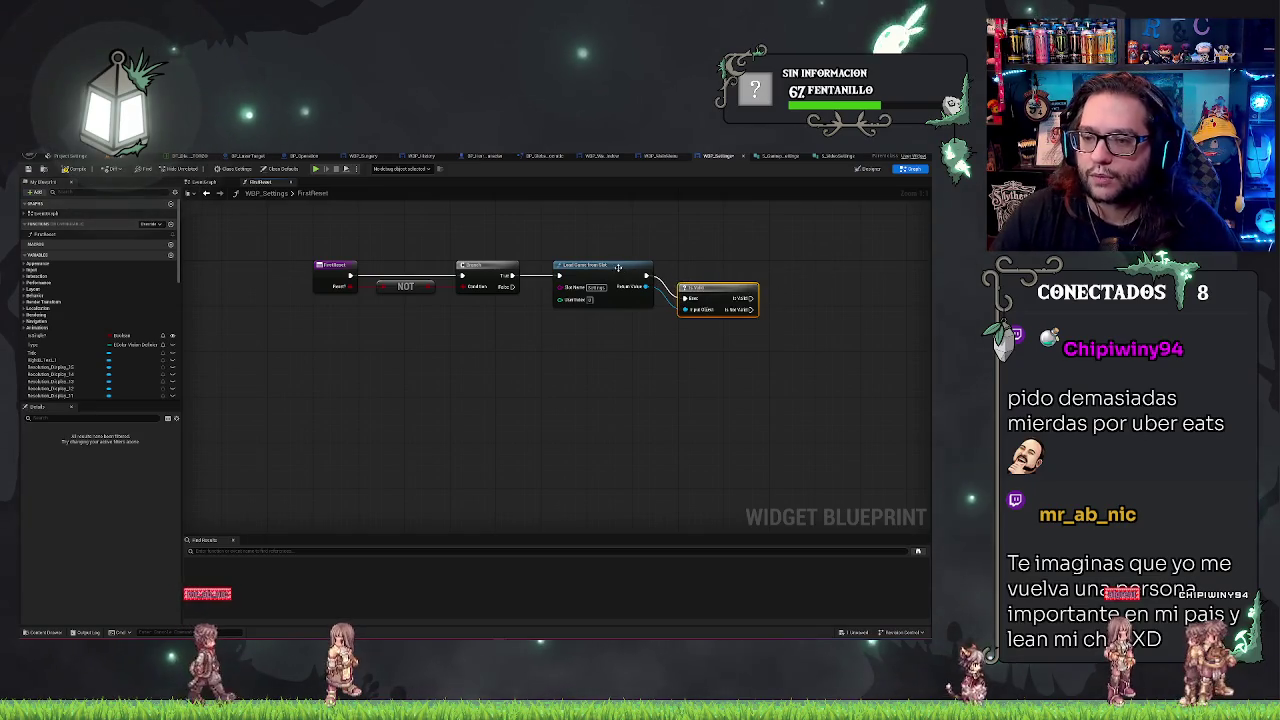
pyautogui.press('q')
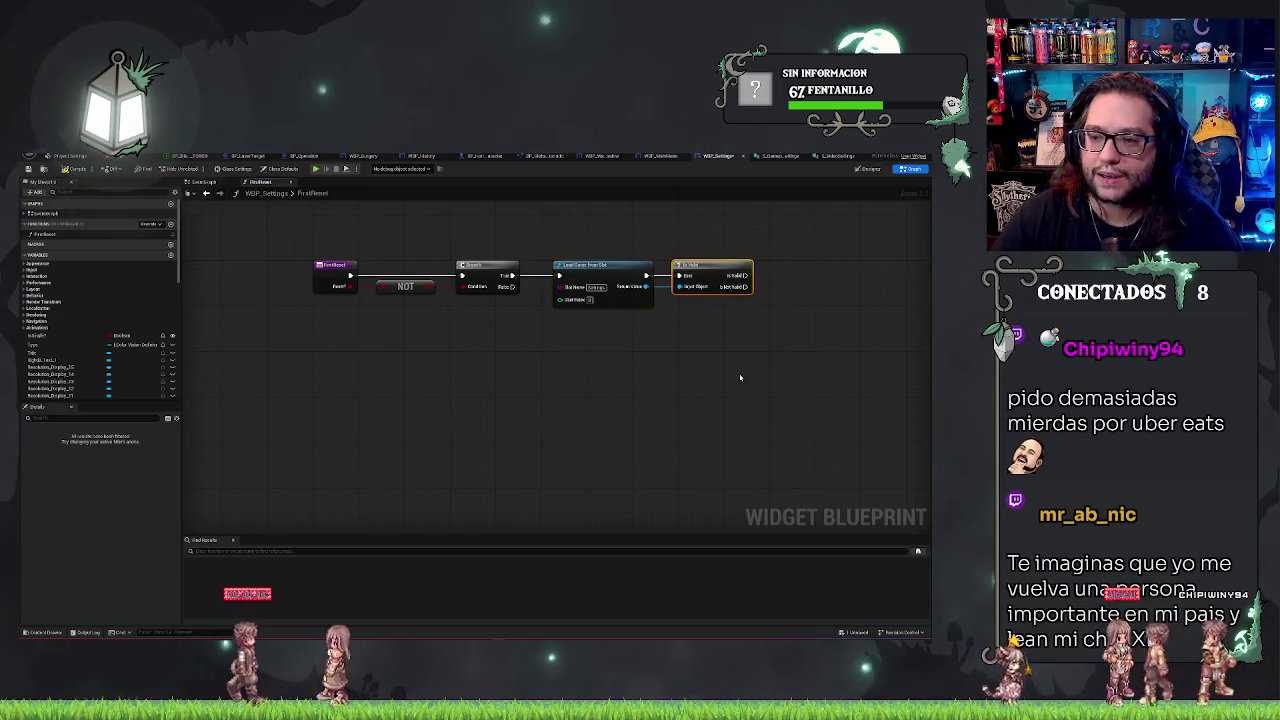
pyautogui.moveTo(743, 326); pyautogui.dragTo(623, 330)
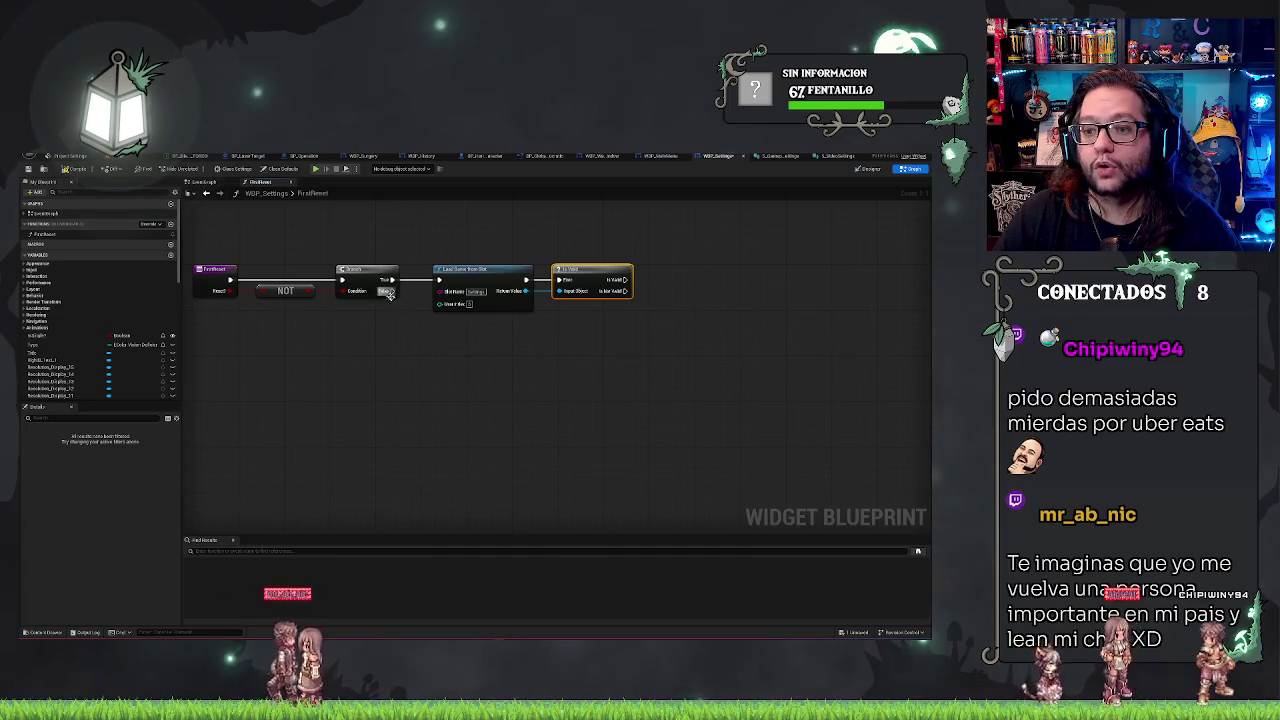
pyautogui.rightClick(715, 326)
# - With Context Sensitive off, search 'benchmark' and place a Run Hardware Benchmark node in FirstReset
pyautogui.write('inst')
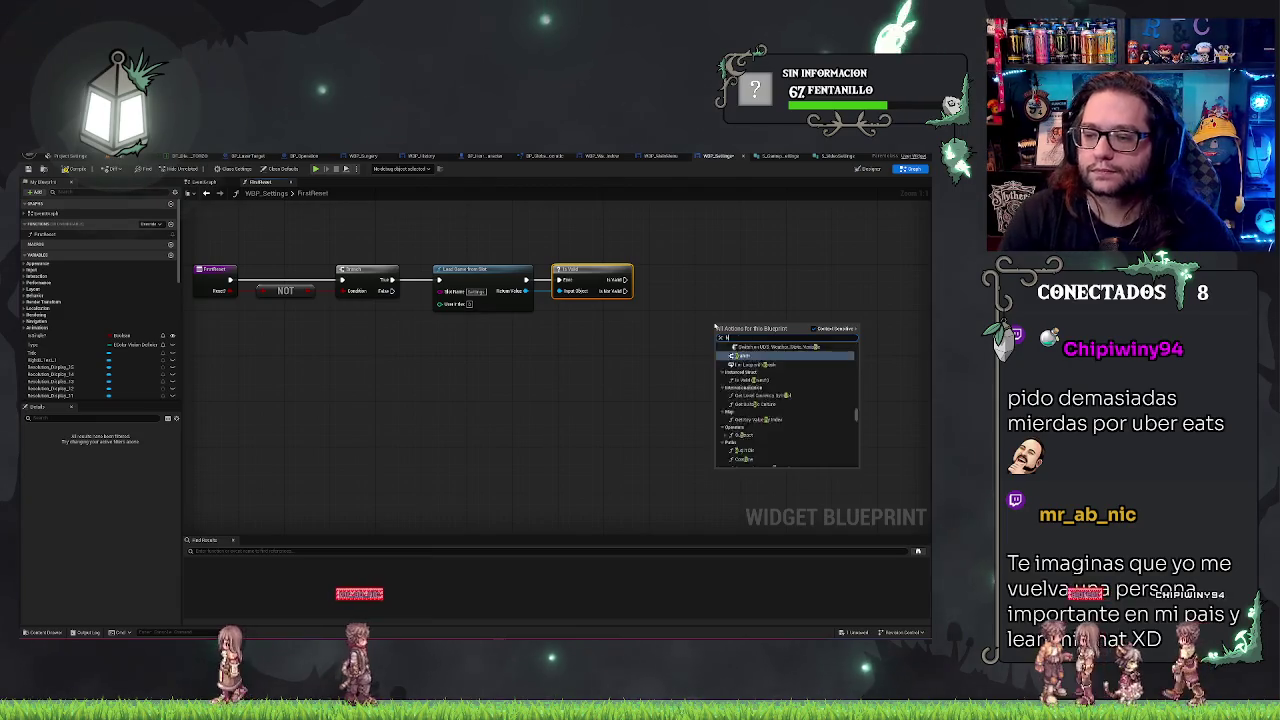
pyautogui.press('BackSpace')
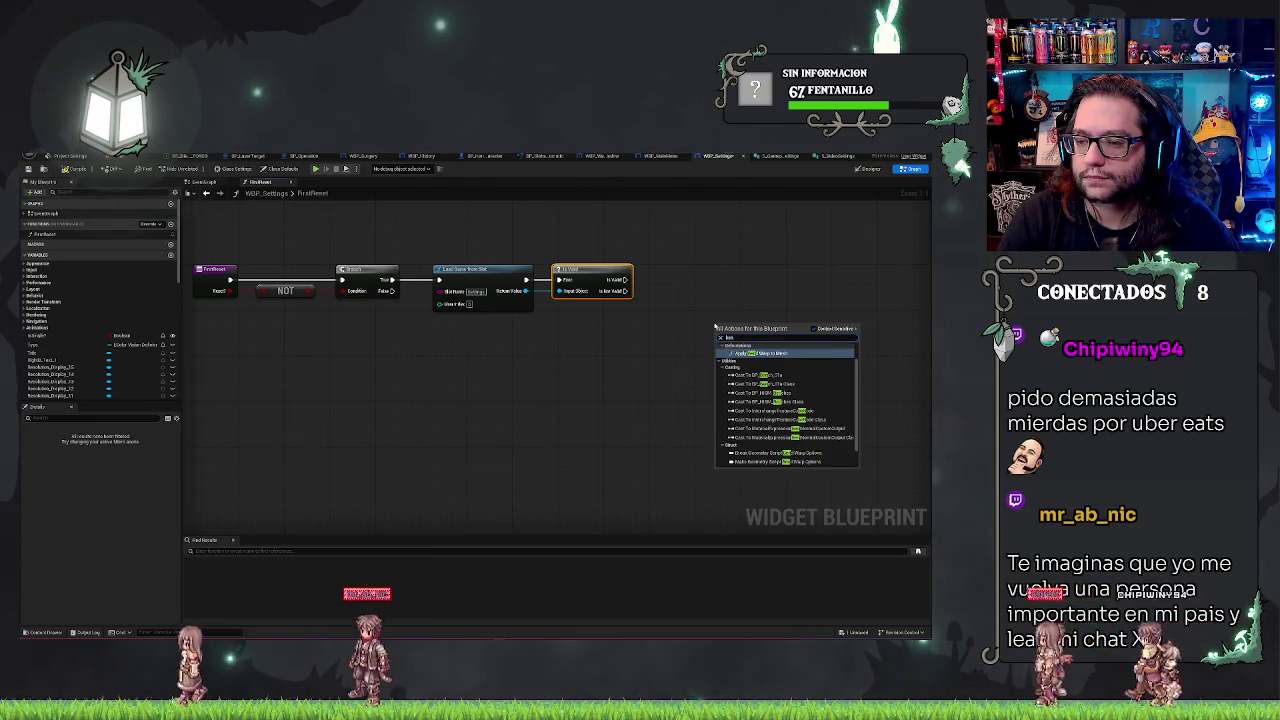
pyautogui.write('s')
pyautogui.press('BackSpace')
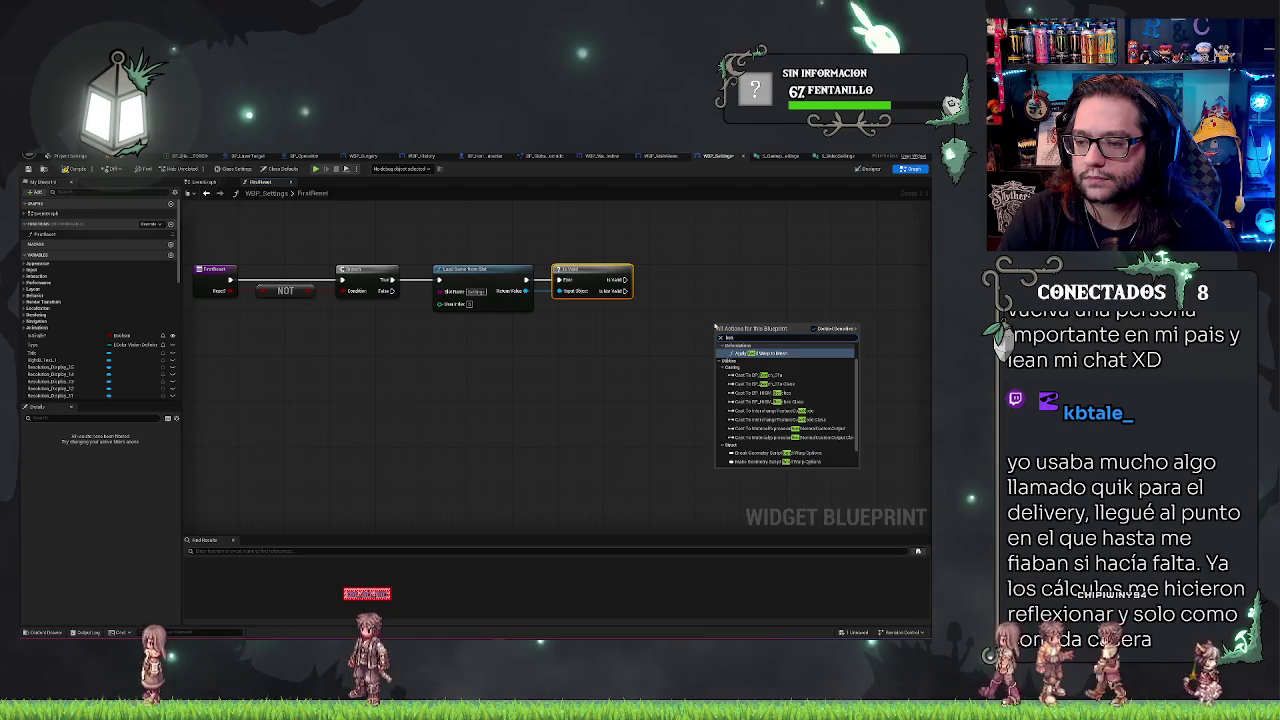
pyautogui.press('BackSpace')
pyautogui.press('BackSpace')
pyautogui.press('BackSpace')
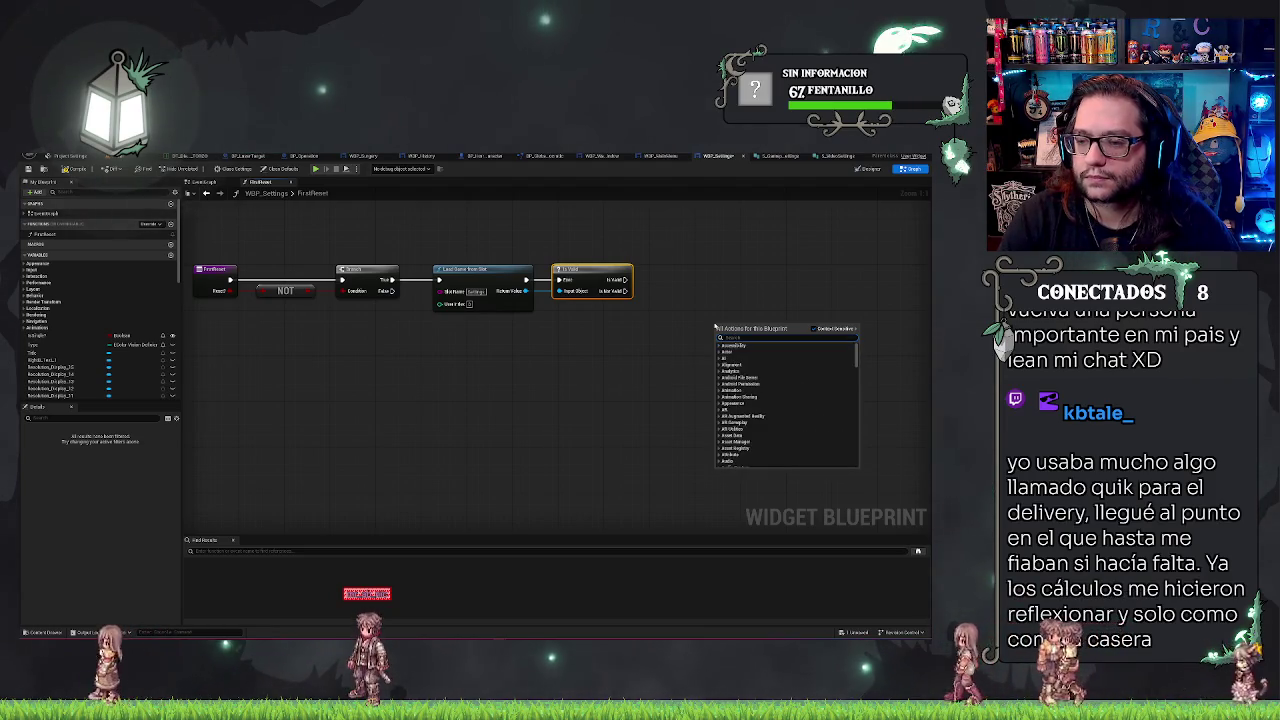
pyautogui.write('test')
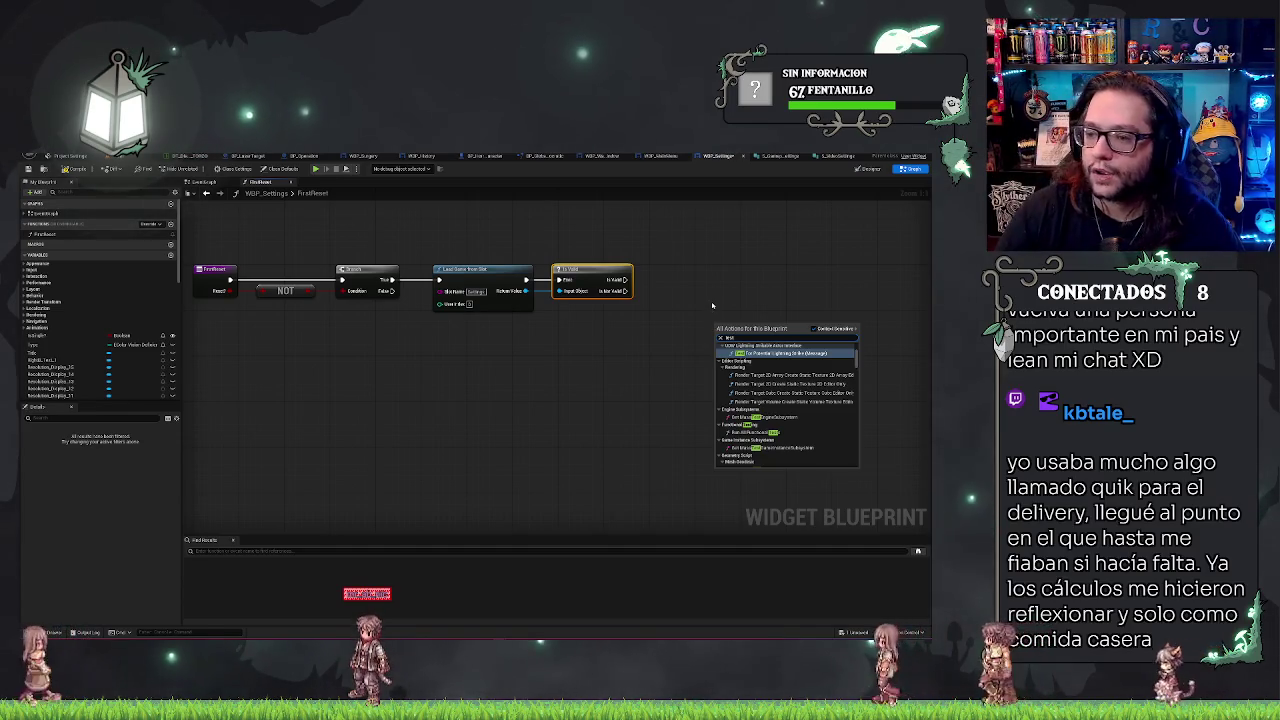
pyautogui.click(815, 328)
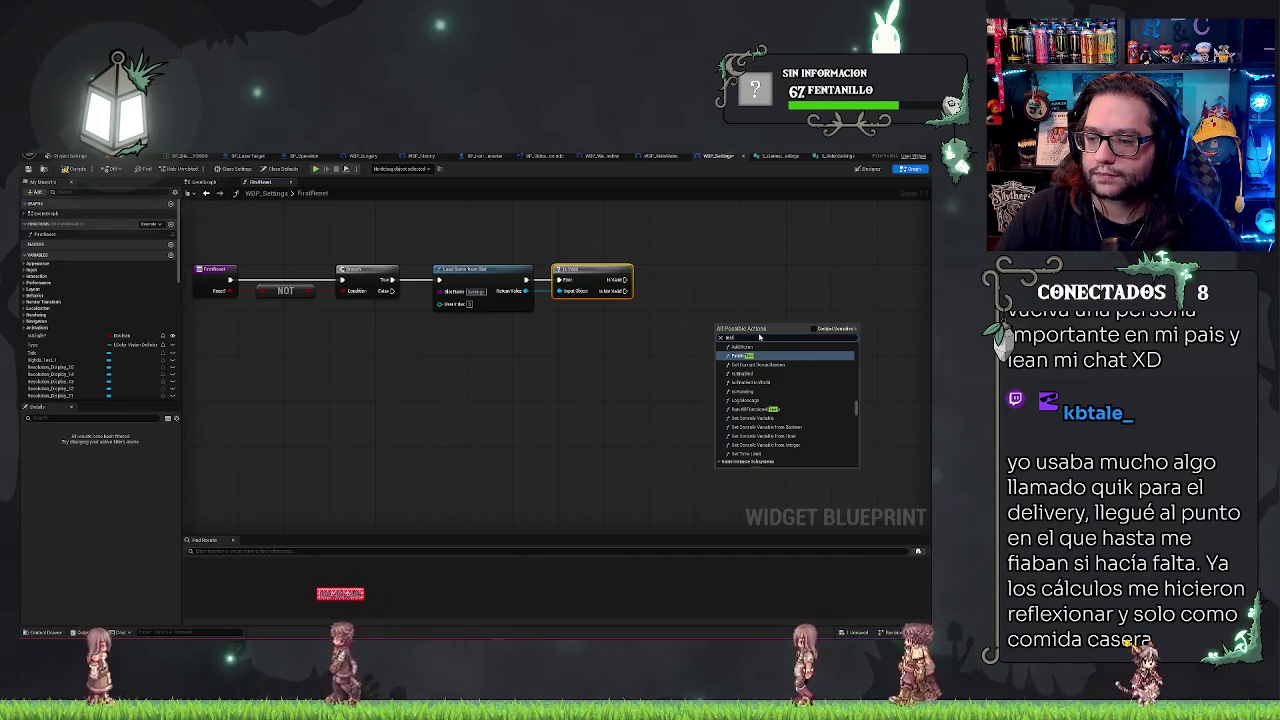
pyautogui.write('ienchmark')
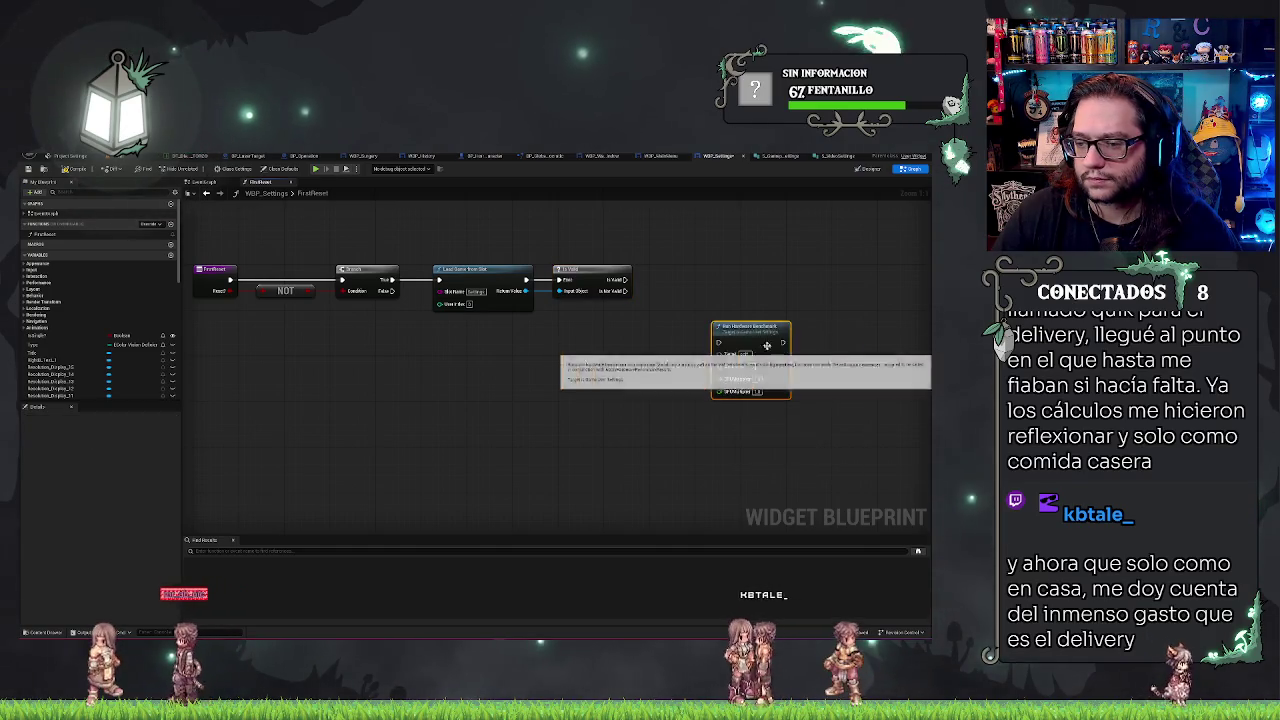
pyautogui.click(760, 362)
pyautogui.moveTo(715, 320); pyautogui.dragTo(709, 320)
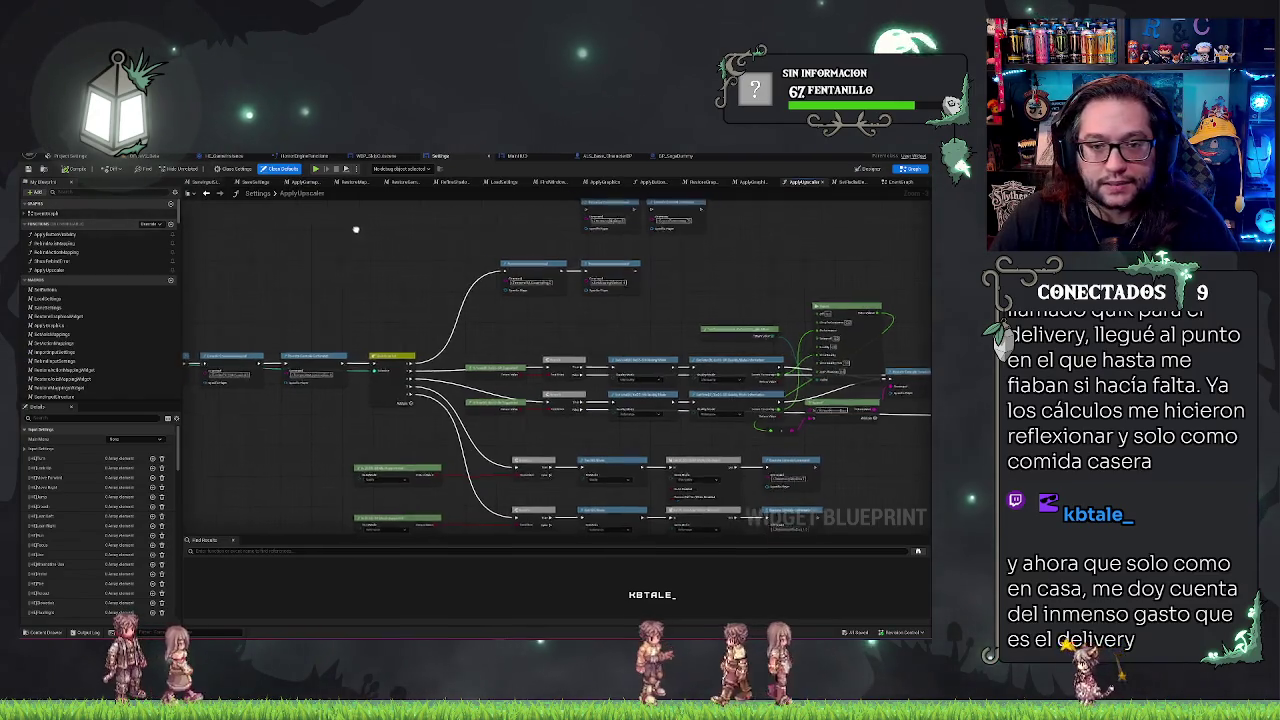
# - Switch to the ApplyGameplay function graph of WBP_Settings for reference
pyautogui.click(290, 182)
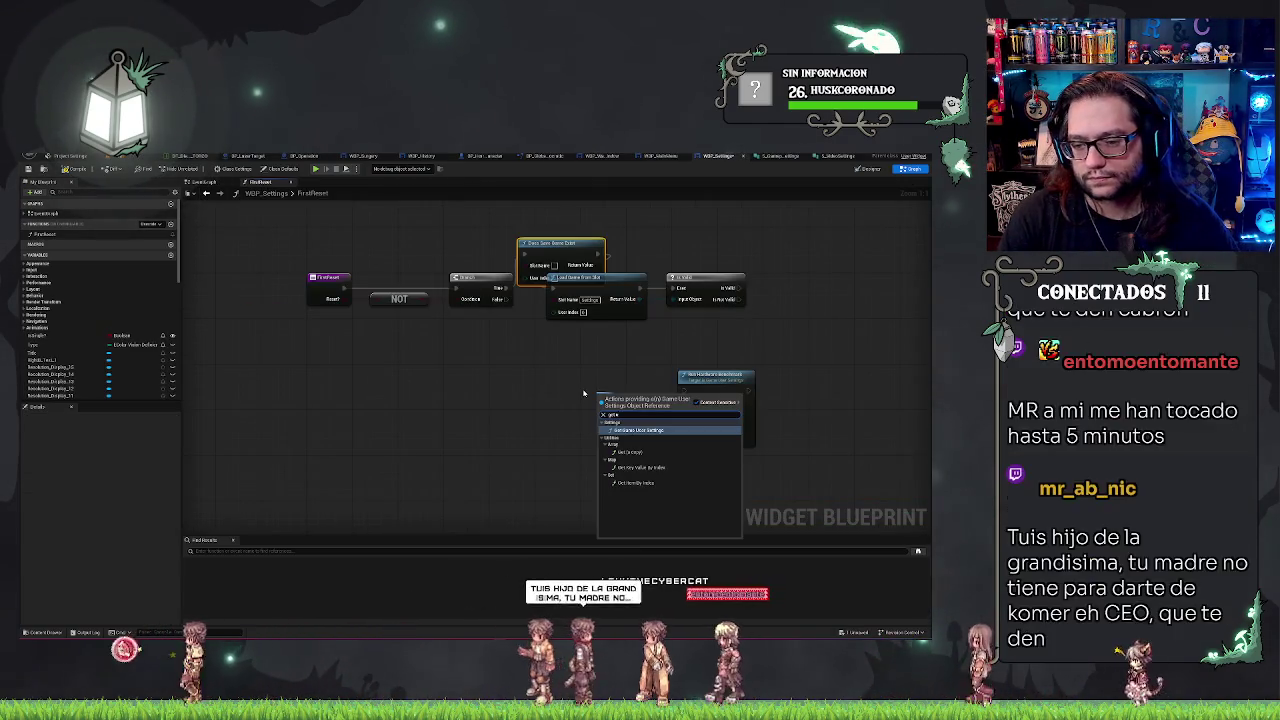
# - Place a Get Game User Settings node and wire its Return Value into Run Hardware Benchmark's Target
pyautogui.press('Return')
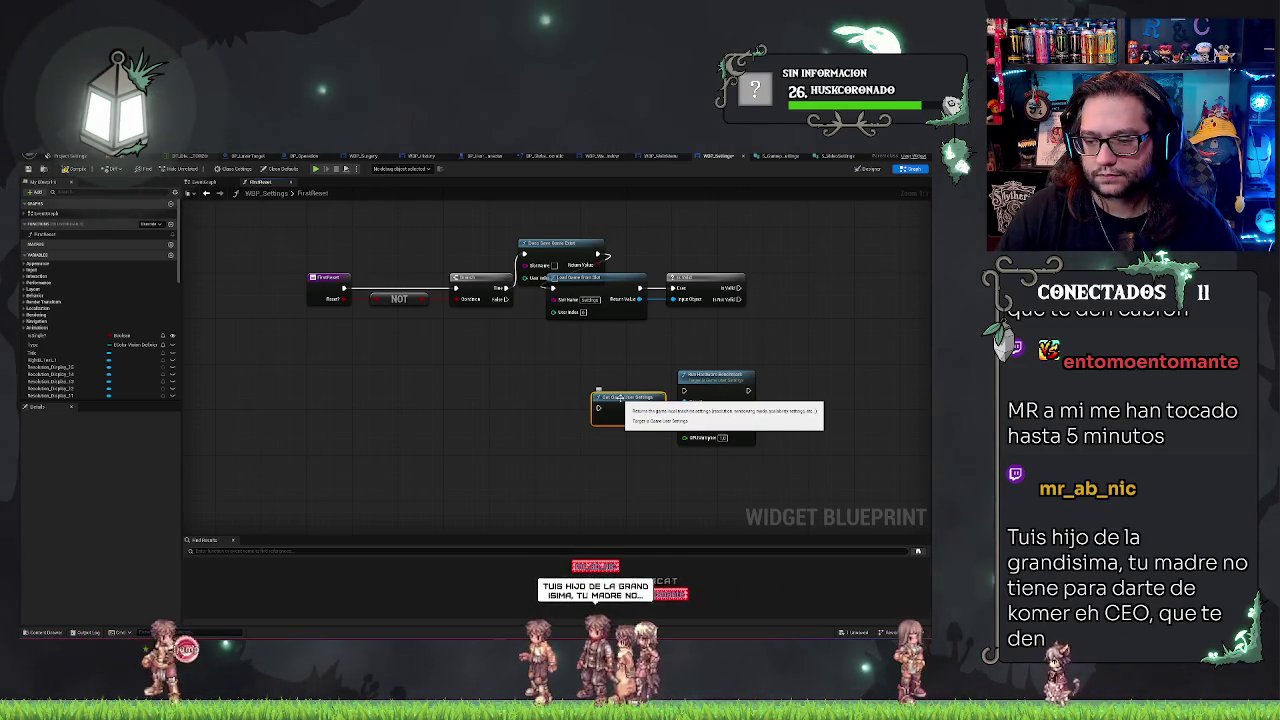
pyautogui.moveTo(620, 398); pyautogui.dragTo(557, 381)
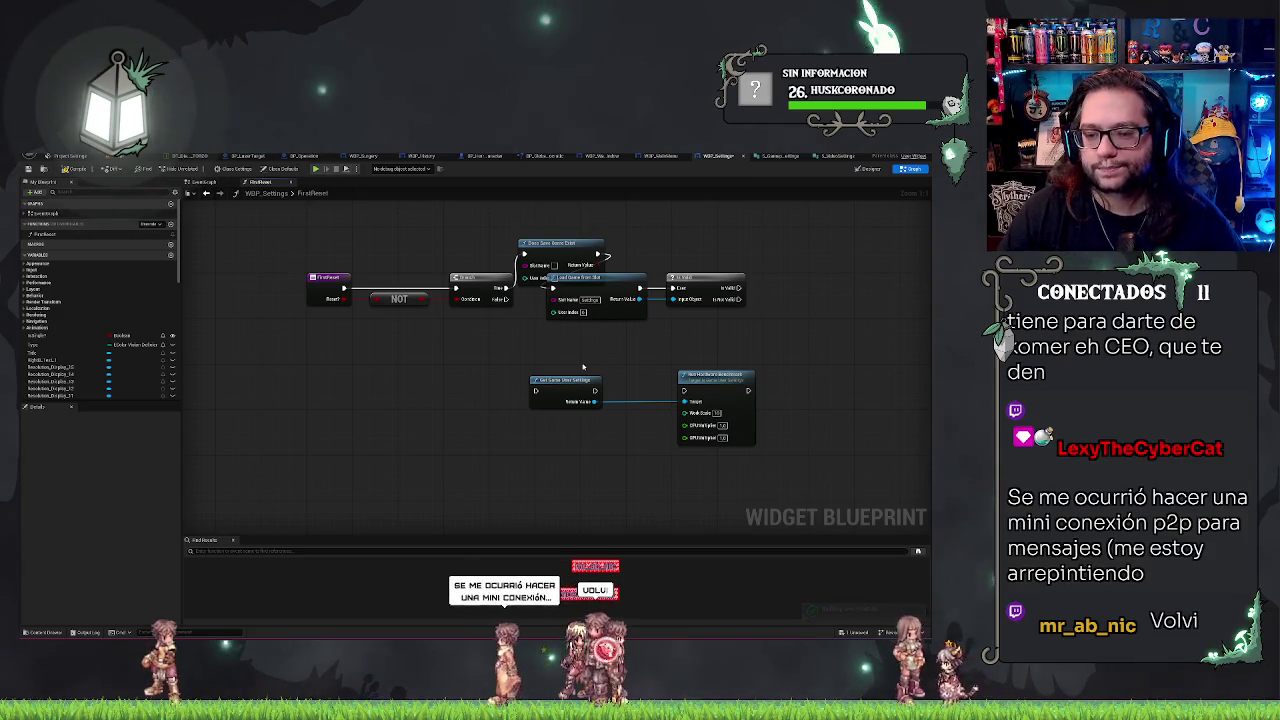
pyautogui.moveTo(593, 402); pyautogui.dragTo(540, 470)
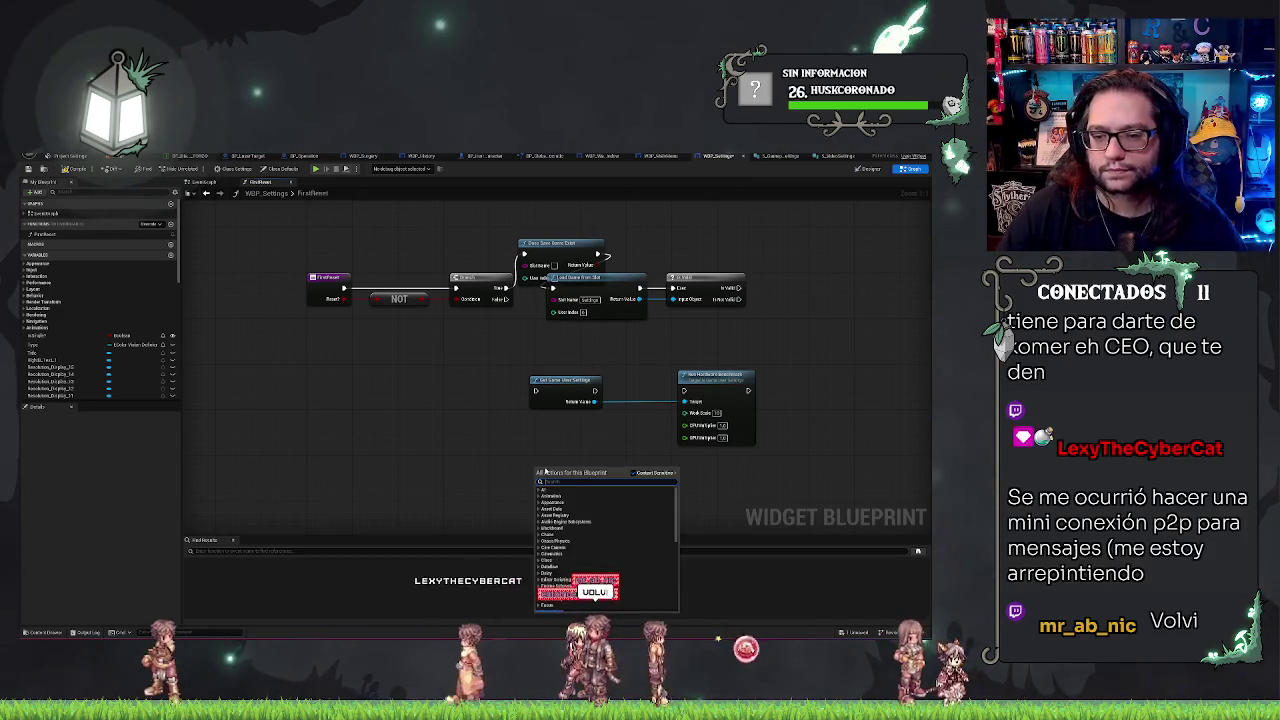
pyautogui.write('setuse')
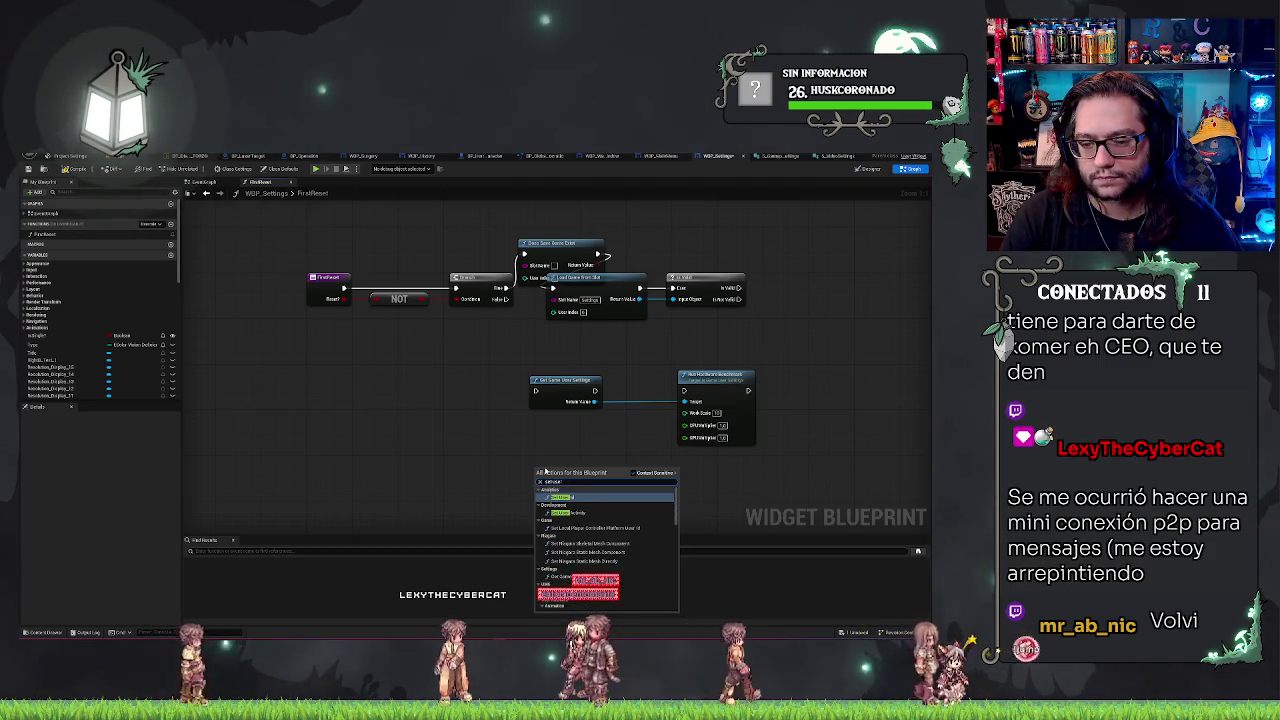
pyautogui.press('BackSpace')
pyautogui.press('BackSpace')
pyautogui.press('BackSpace')
pyautogui.write('gameuser')
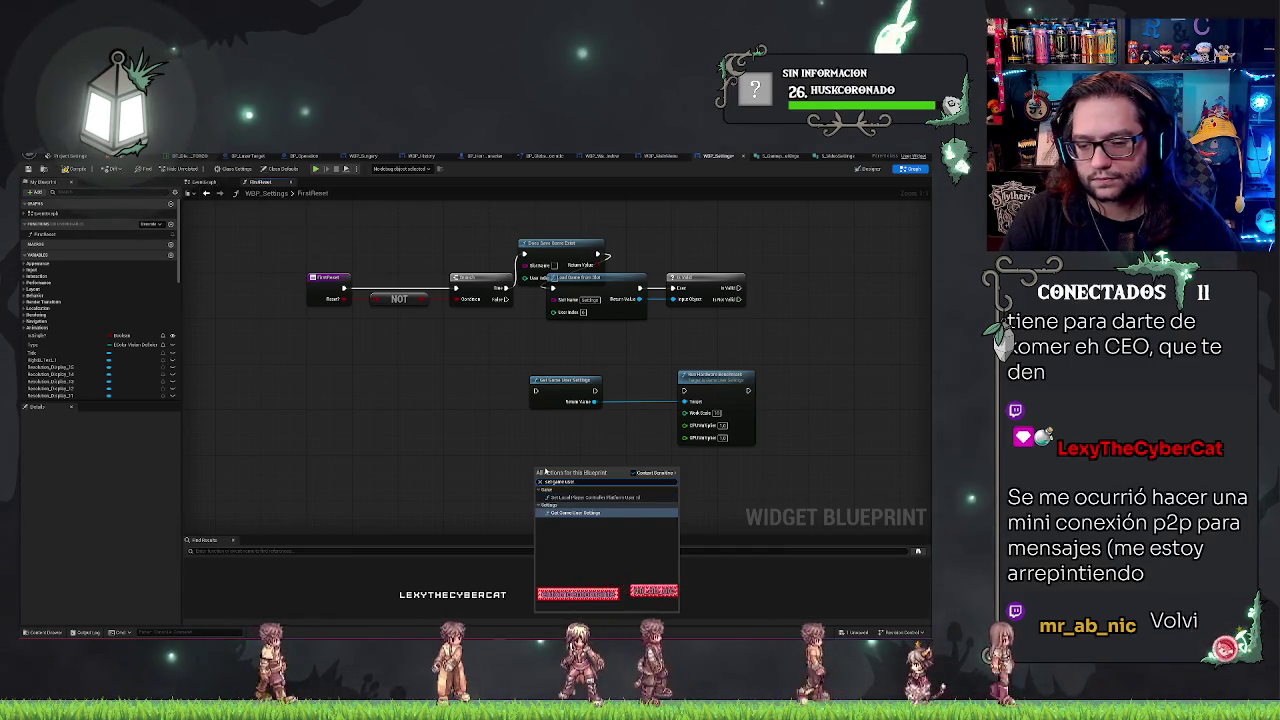
pyautogui.click(592, 382)
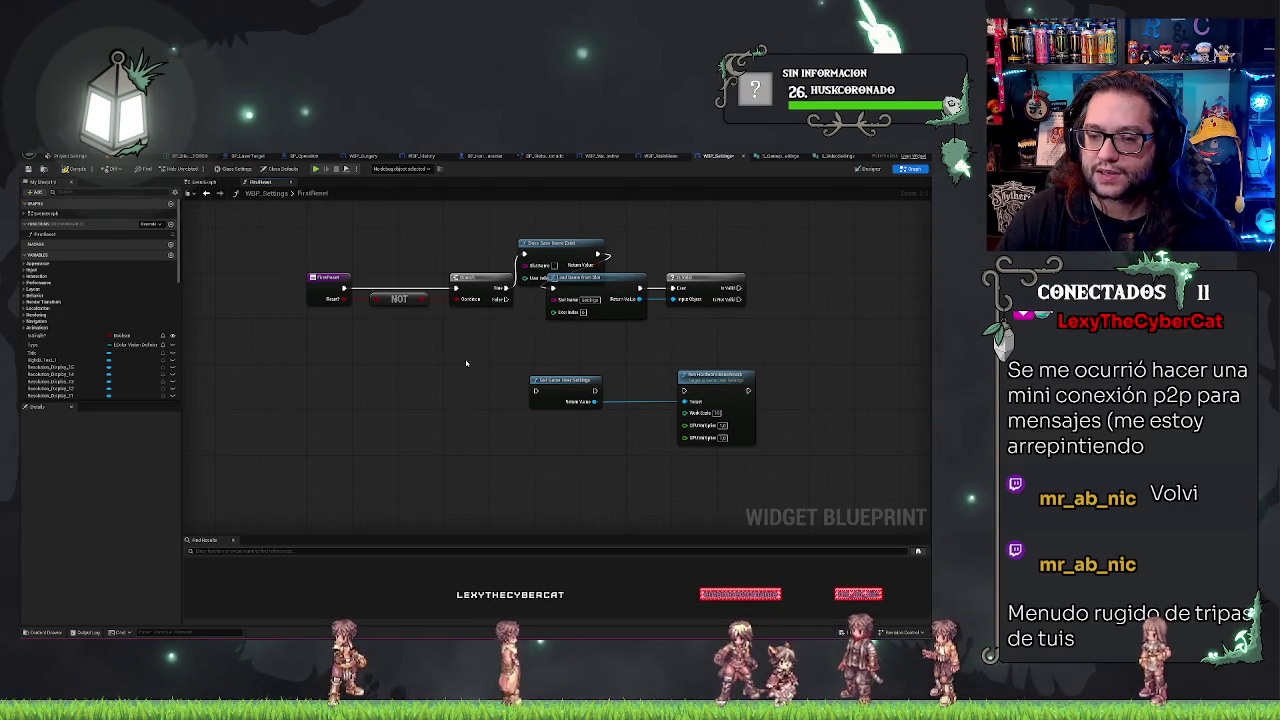
# - From the game user settings Return Value, search 'settings' and scroll to Apply Hardware Benchmark Results without adding it
pyautogui.rightClick(377, 426)
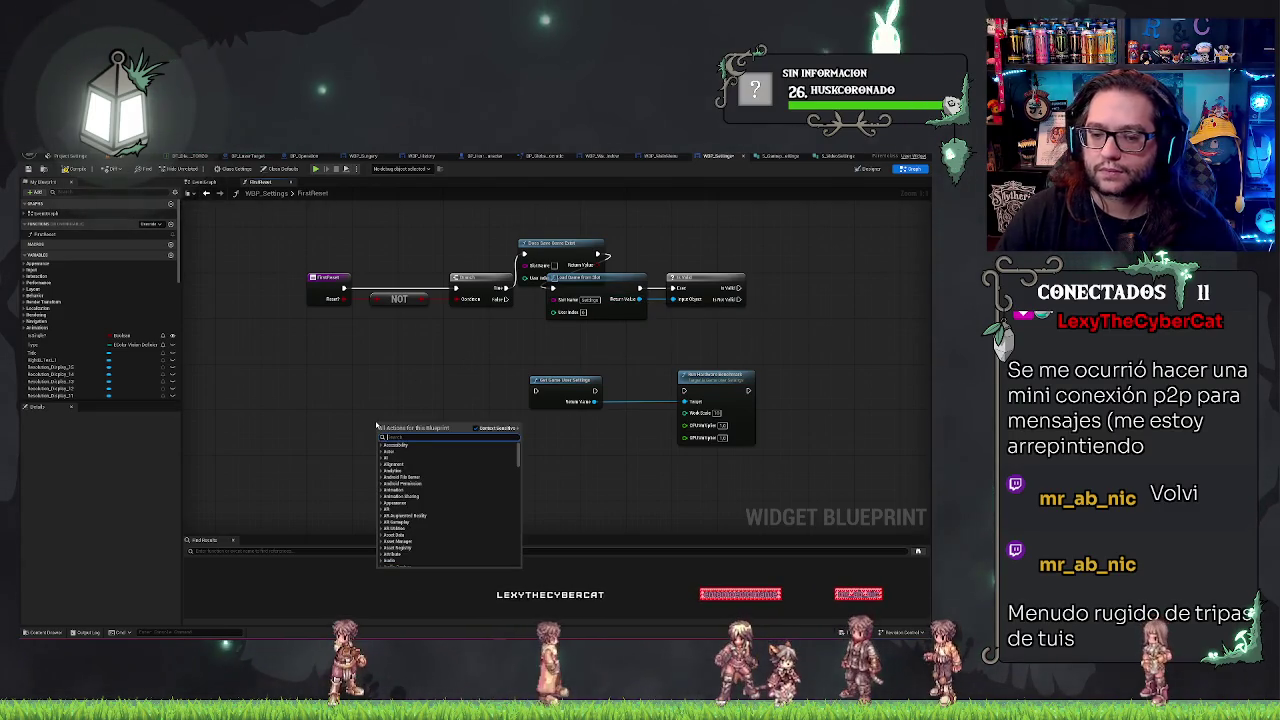
pyautogui.write('settings')
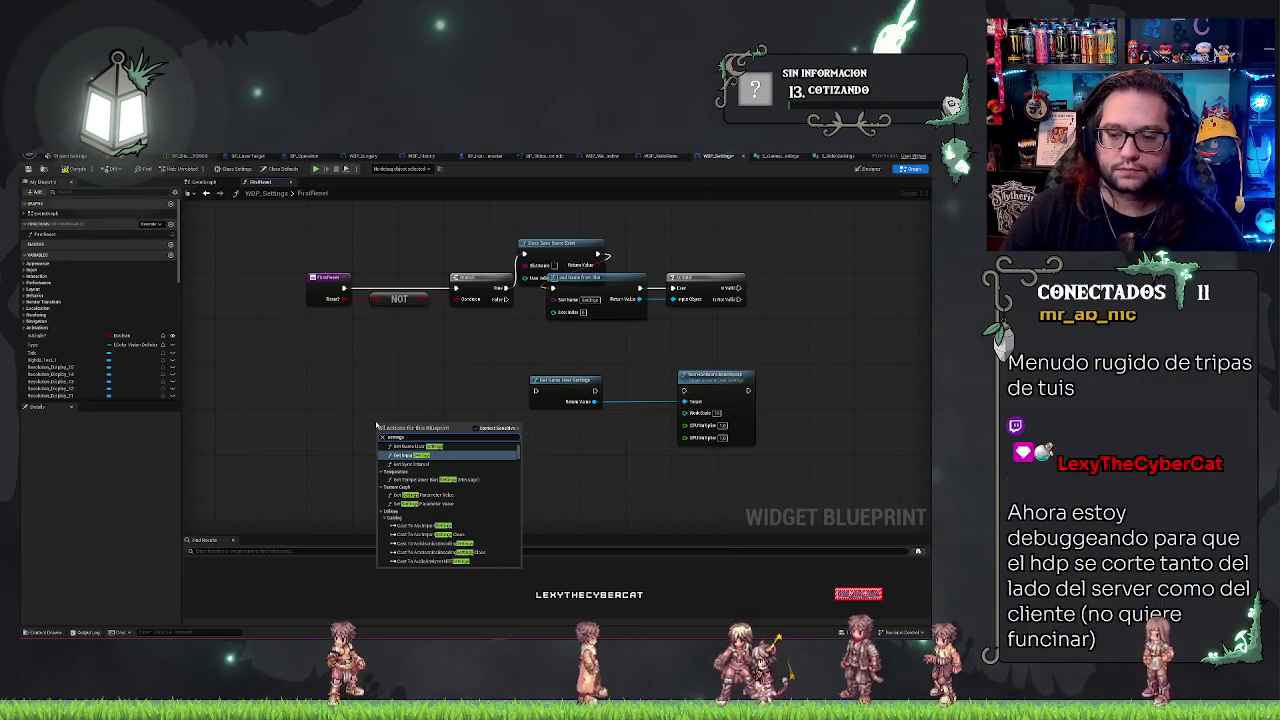
pyautogui.moveTo(595, 399)
pyautogui.mouseDown()
pyautogui.moveTo(608, 443)
pyautogui.moveTo(606, 430)
pyautogui.mouseUp()
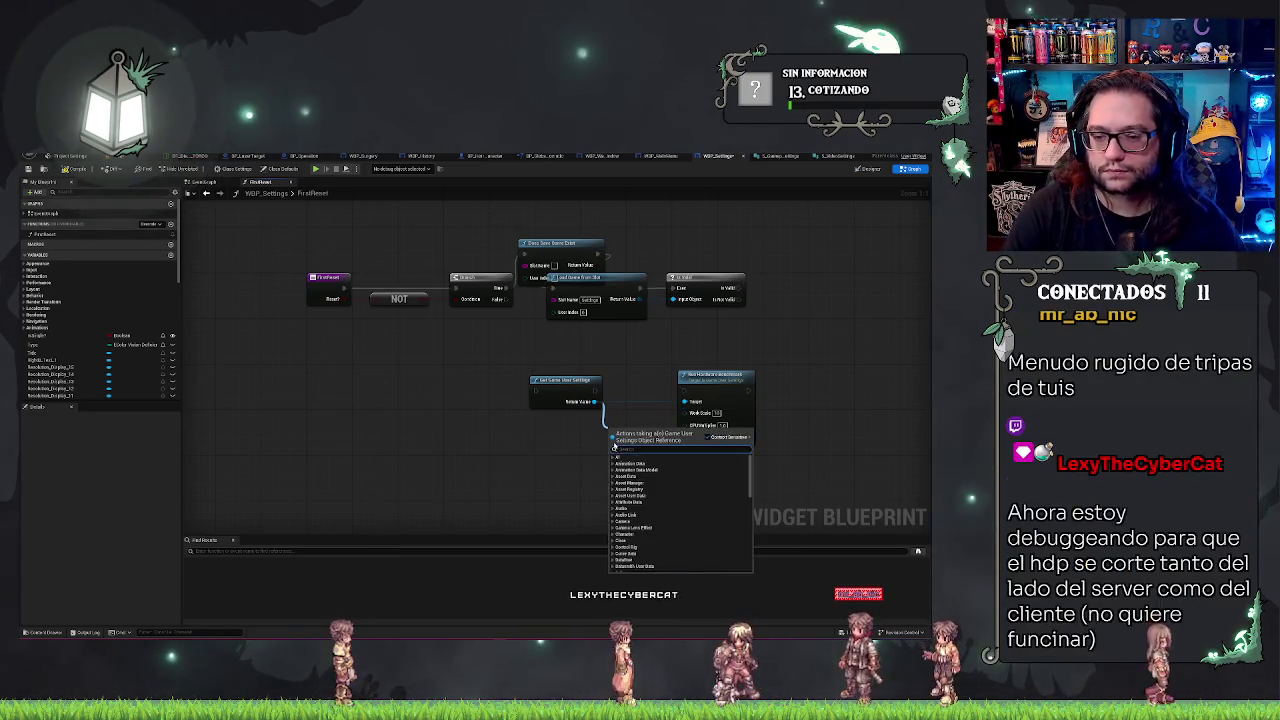
pyautogui.write('settings')
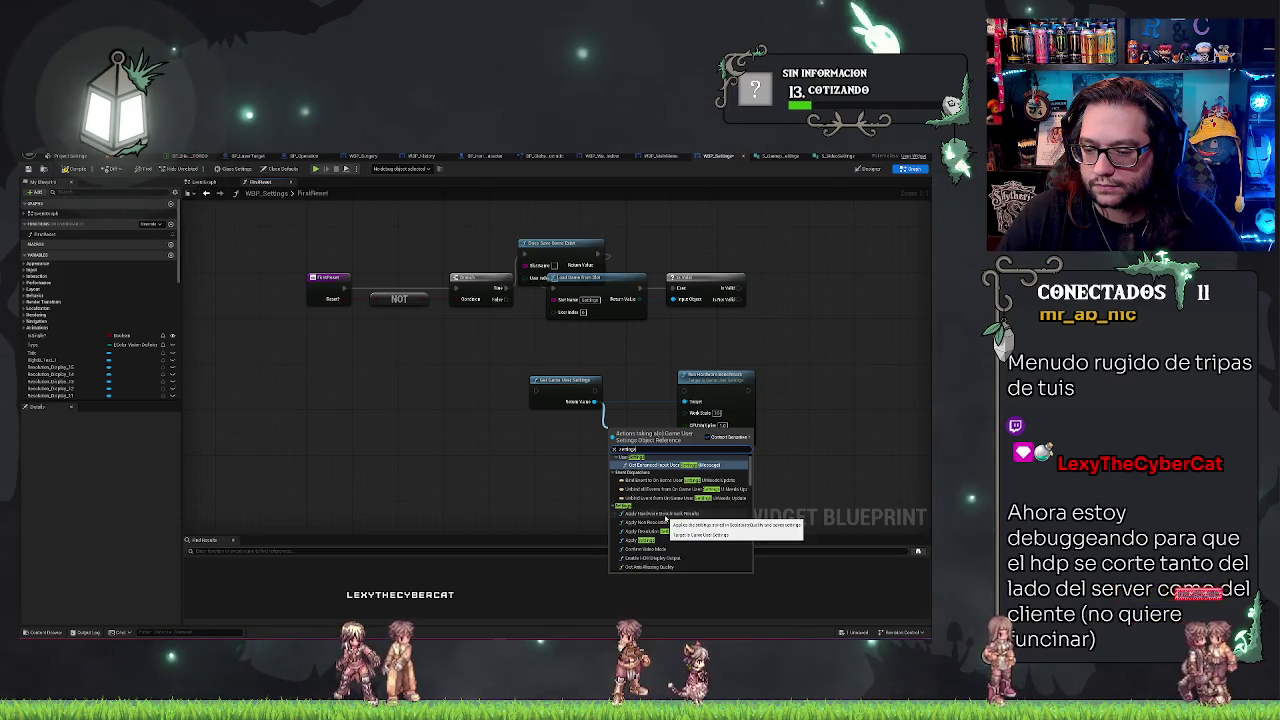
pyautogui.scroll(-2, 666, 518)
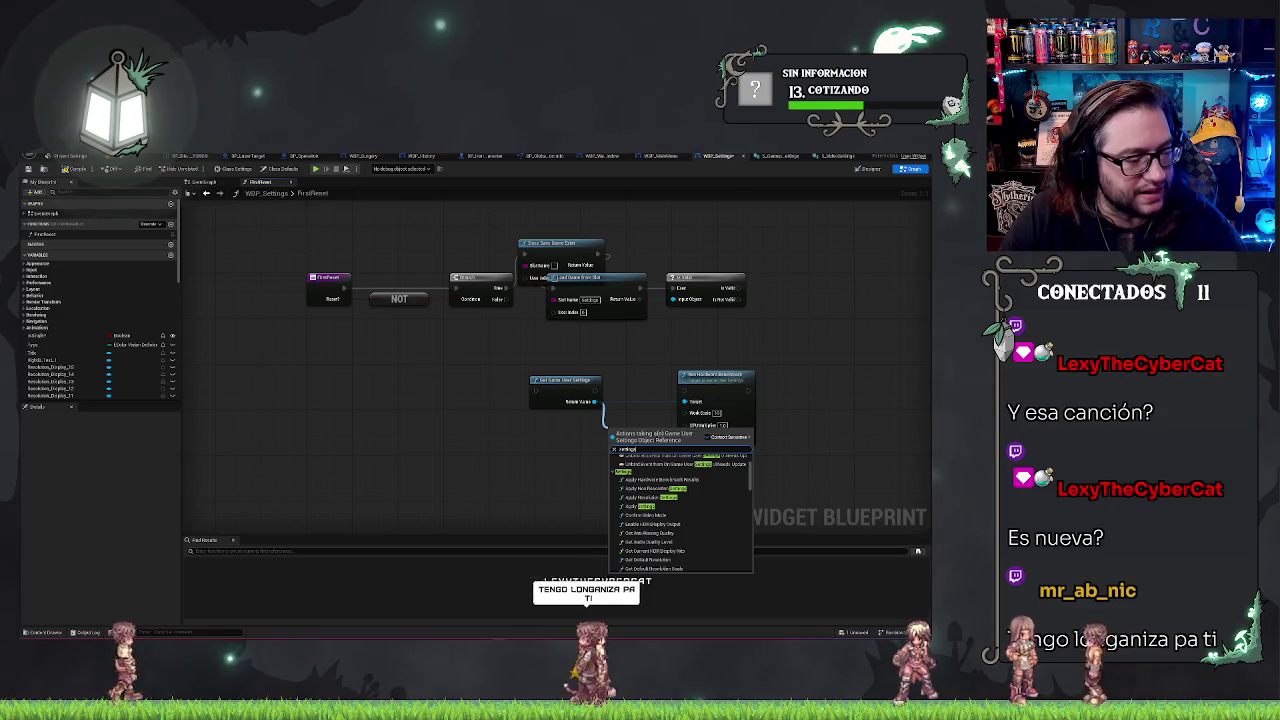
pyautogui.press('Escape')
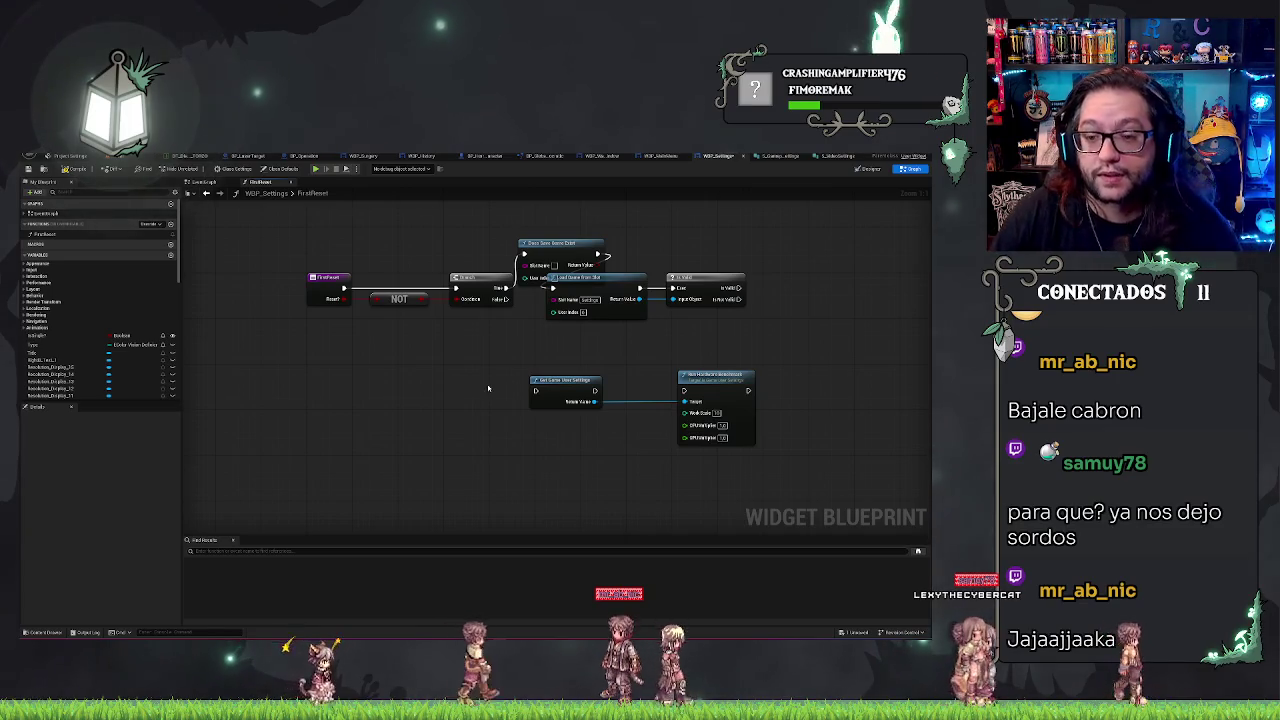
# - Shift Load Game from Slot and Is Valid further right in the FirstReset graph
pyautogui.moveTo(489, 386)
pyautogui.mouseDown()
pyautogui.moveTo(417, 357)
pyautogui.moveTo(466, 366)
pyautogui.mouseUp()
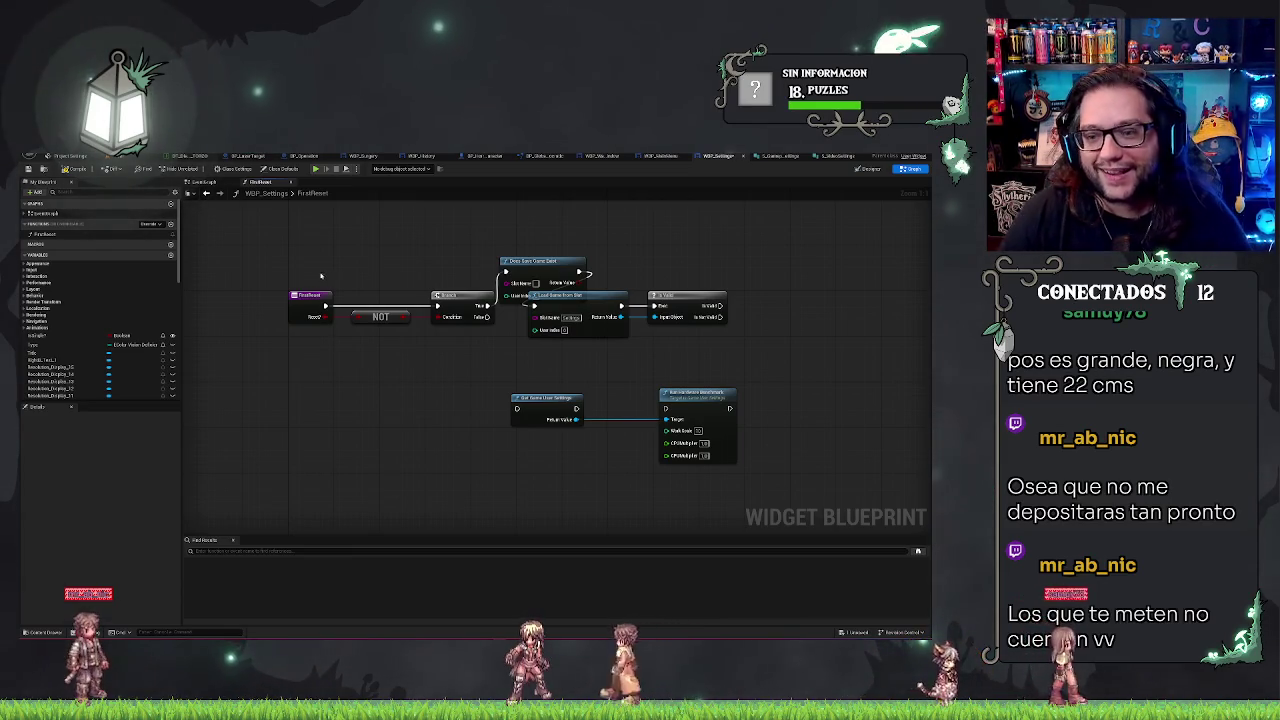
pyautogui.moveTo(457, 409)
pyautogui.mouseDown()
pyautogui.moveTo(429, 376)
pyautogui.moveTo(424, 435)
pyautogui.mouseUp()
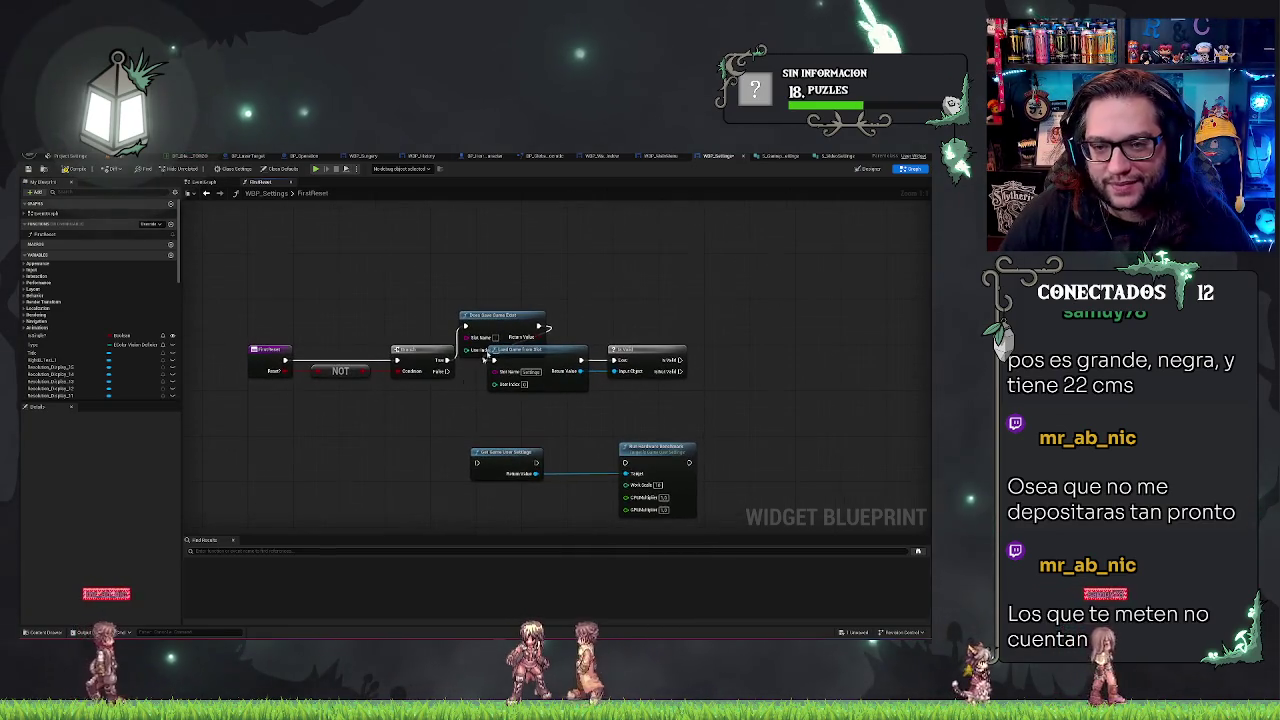
pyautogui.moveTo(695, 395)
pyautogui.mouseDown()
pyautogui.moveTo(555, 343)
pyautogui.moveTo(553, 376)
pyautogui.moveTo(657, 376)
pyautogui.mouseUp()
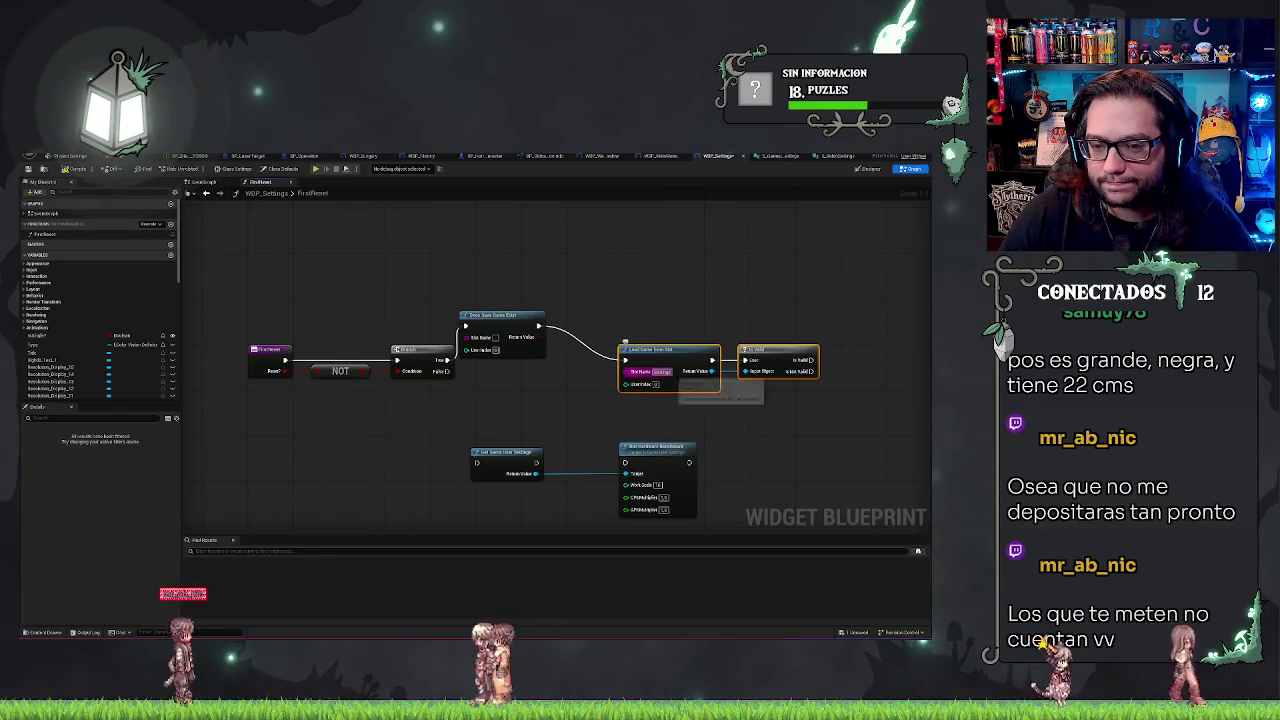
# - Paste the Settings slot name into Does Save Game Exist and move that node down out of the chain
pyautogui.click(660, 372)
pyautogui.hotkey('ctrl', 'c')
pyautogui.click(503, 337)
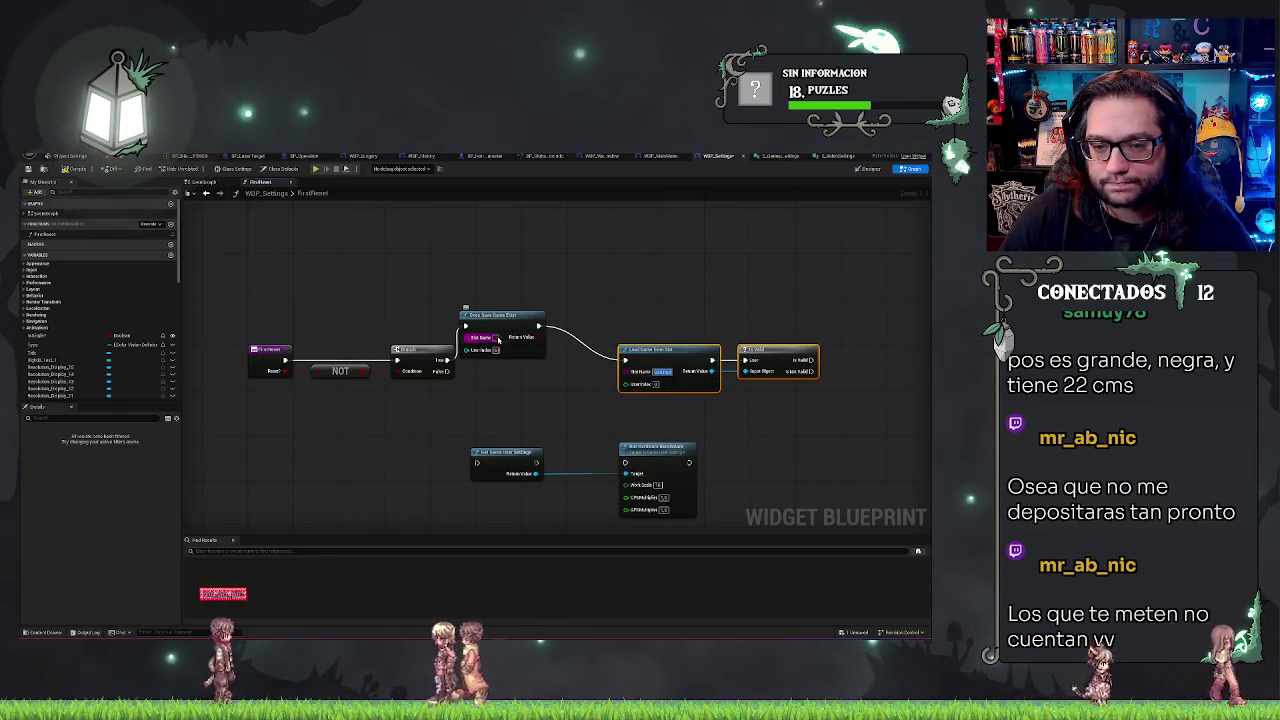
pyautogui.hotkey('ctrl', 'v')
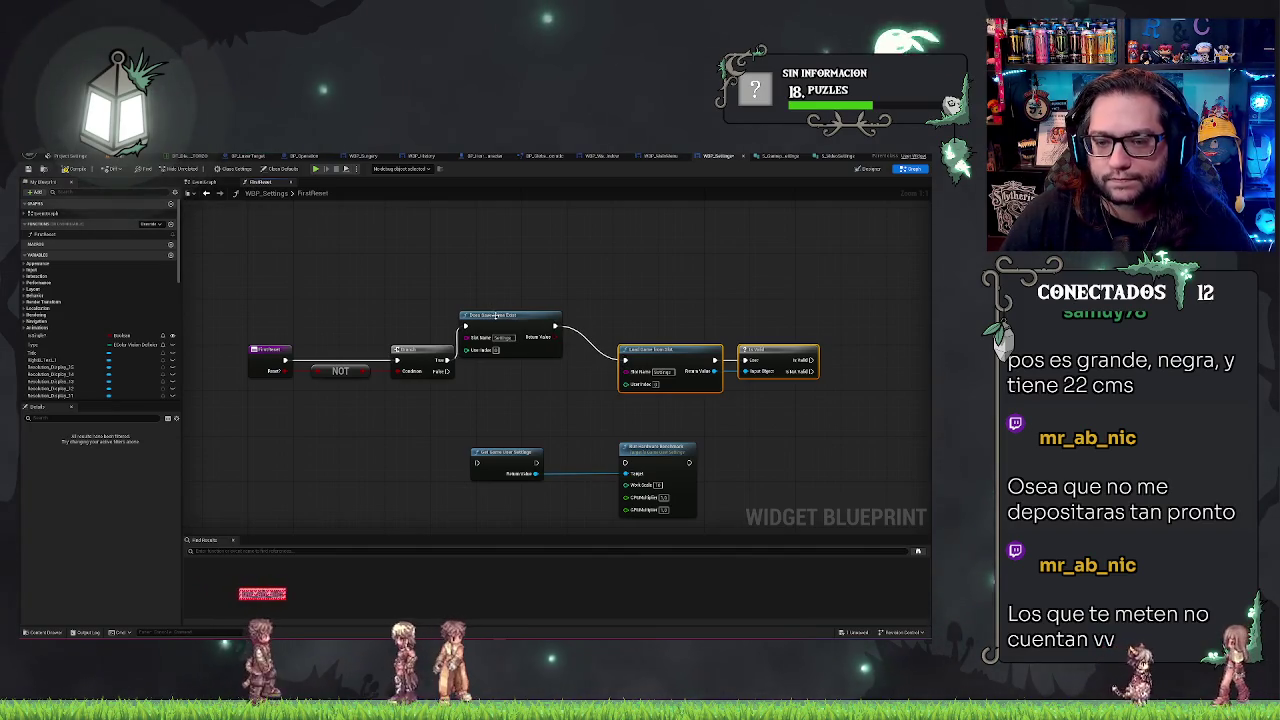
pyautogui.moveTo(495, 316); pyautogui.dragTo(513, 350)
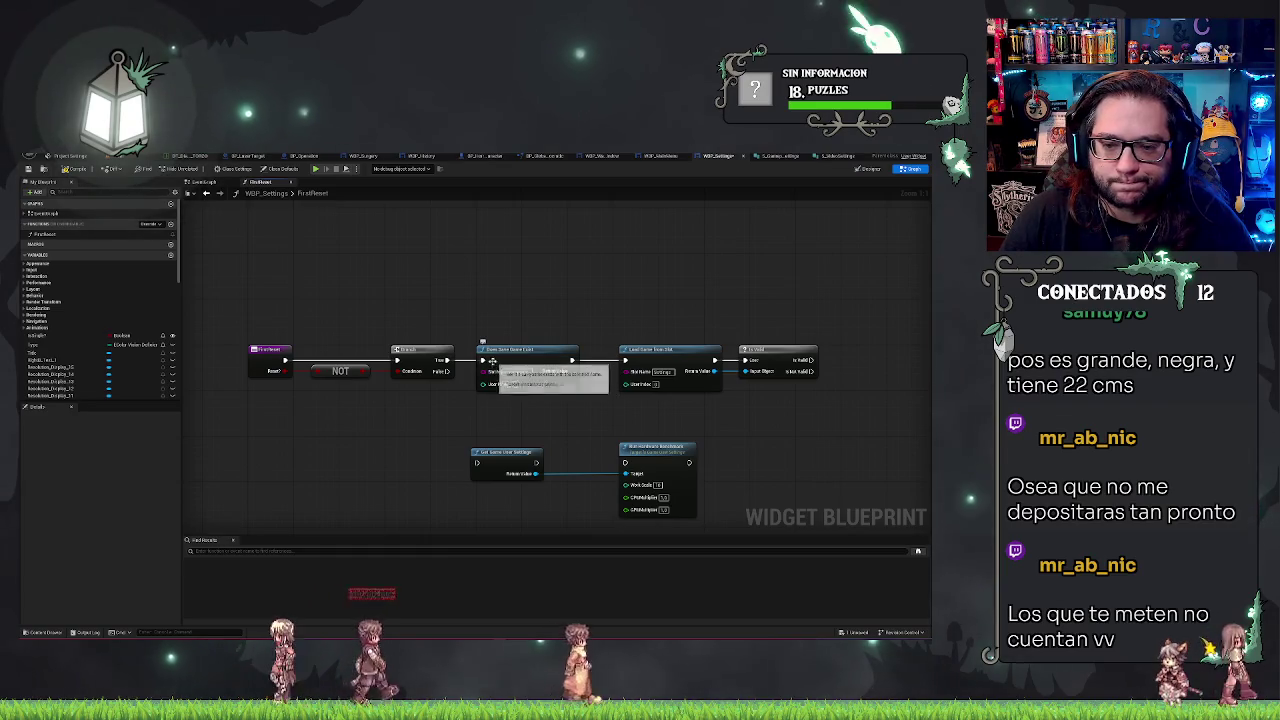
pyautogui.moveTo(519, 349)
pyautogui.mouseDown()
pyautogui.moveTo(292, 409)
pyautogui.moveTo(312, 412)
pyautogui.mouseUp()
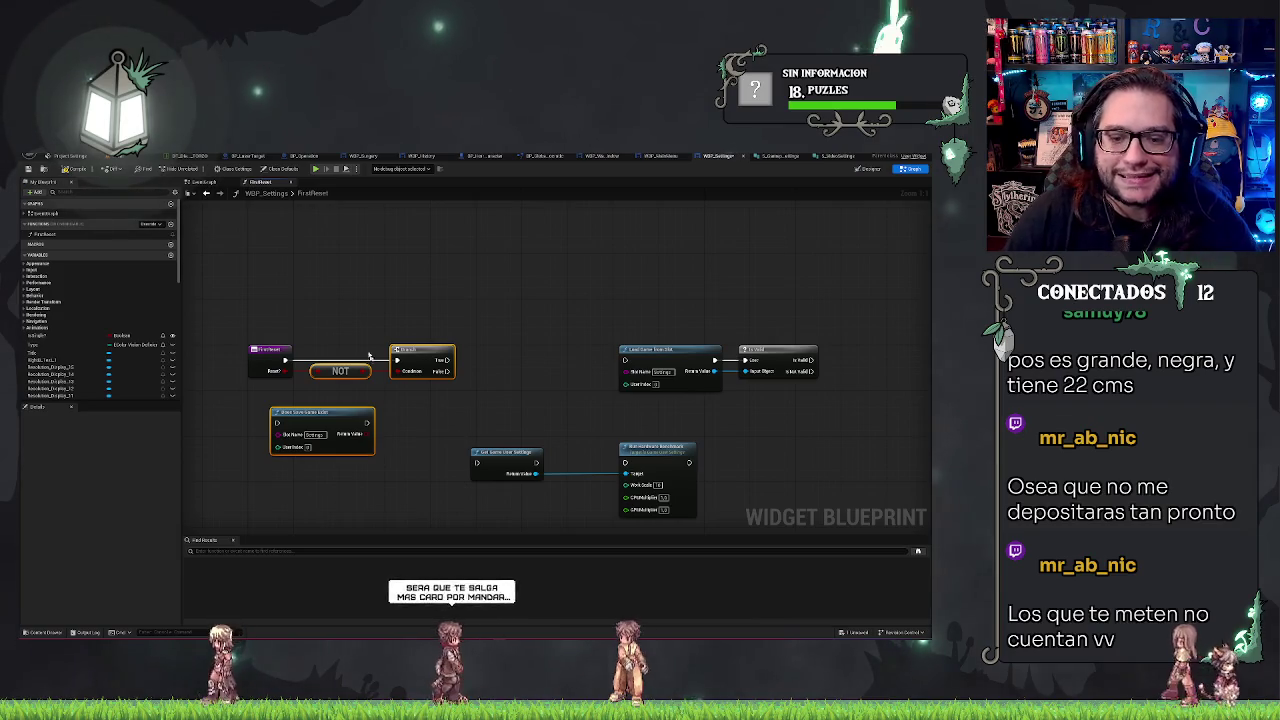
# - Put Does Save Game Exist ahead of the Branch, drop NOT below it, and drag from its Return Value
pyautogui.moveTo(362, 338)
pyautogui.mouseDown()
pyautogui.moveTo(420, 384)
pyautogui.moveTo(448, 362)
pyautogui.mouseUp()
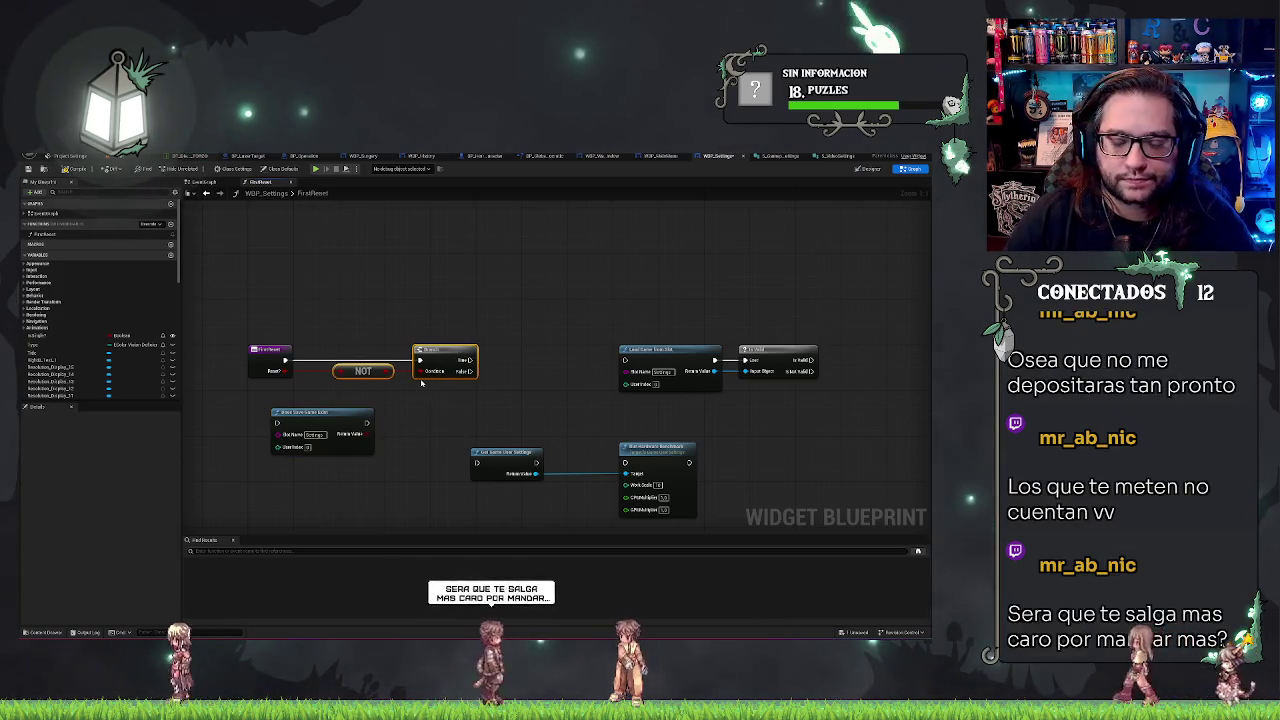
pyautogui.moveTo(325, 410); pyautogui.dragTo(359, 348)
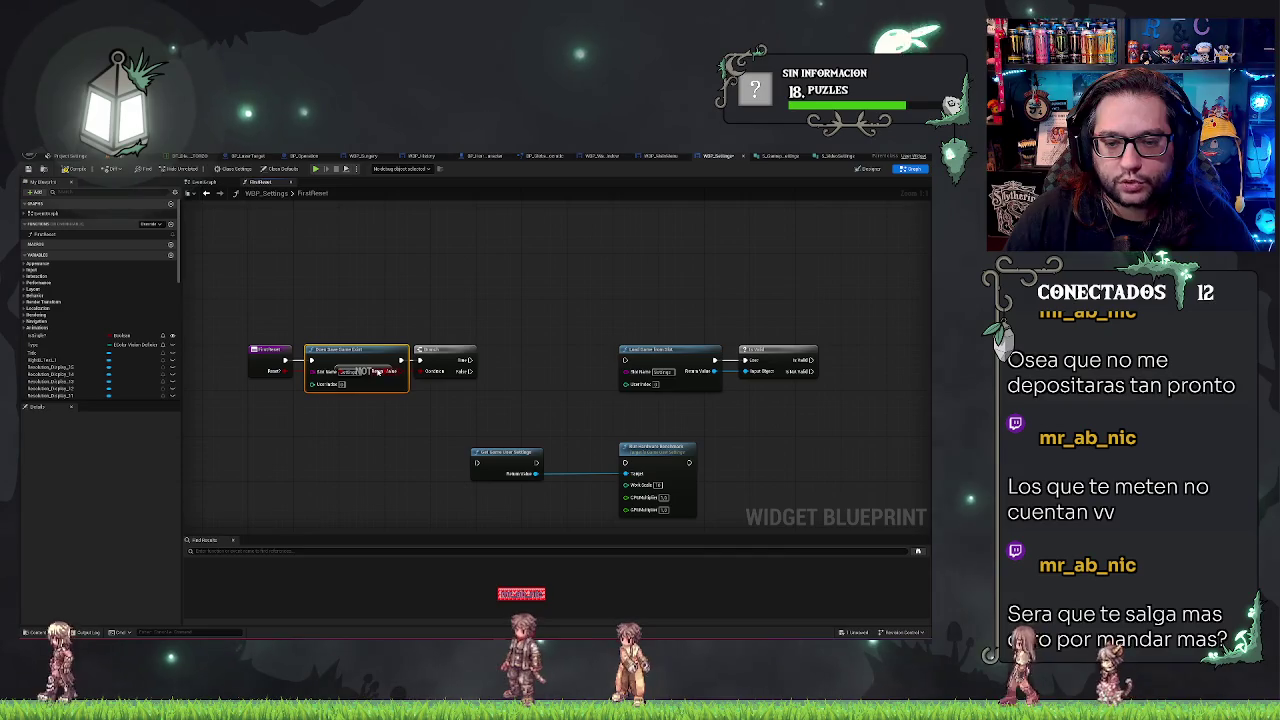
pyautogui.moveTo(393, 372); pyautogui.dragTo(396, 400)
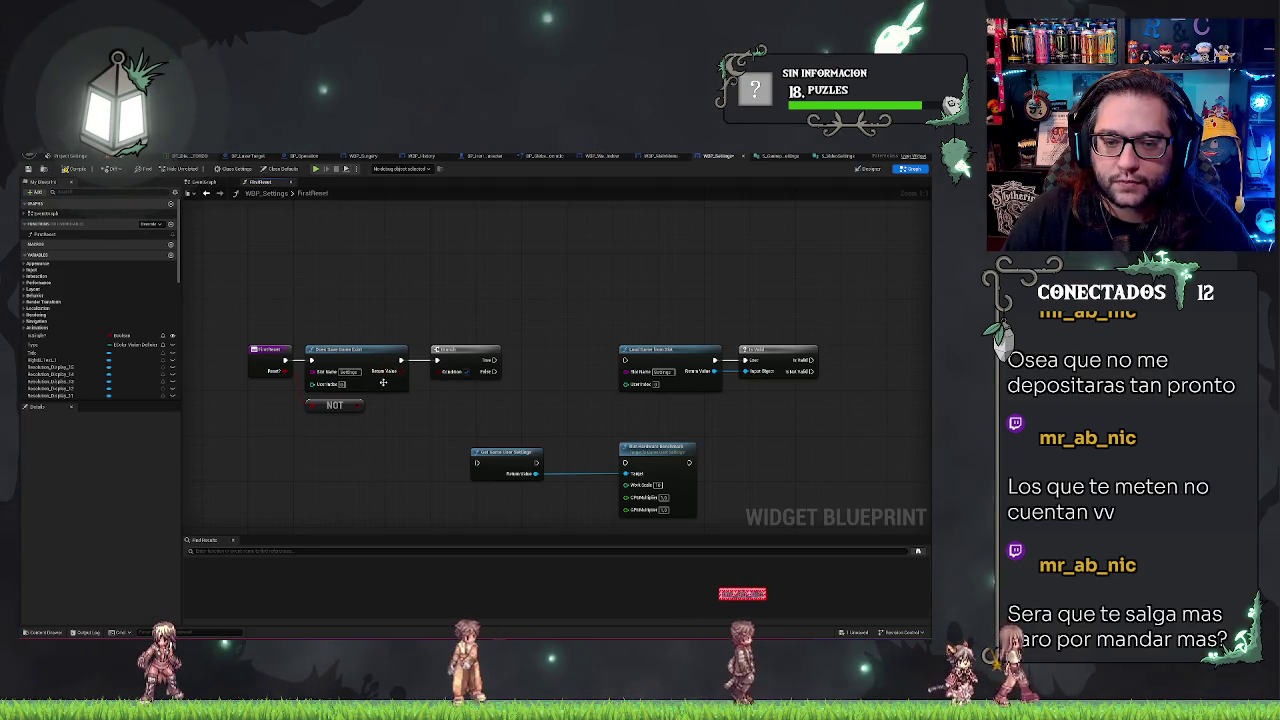
pyautogui.moveTo(406, 371); pyautogui.dragTo(416, 428)
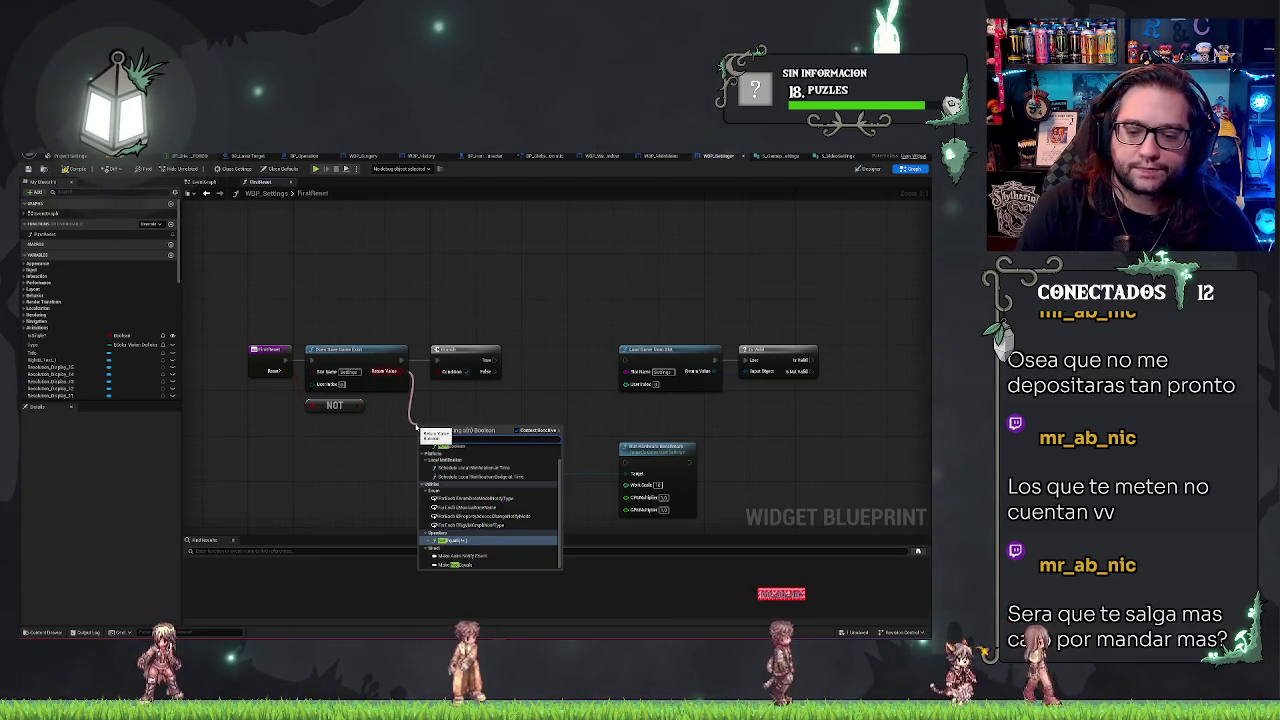
# - Add a NOT on the save-exists result and delete the old stray NOT node
pyautogui.press('Return')
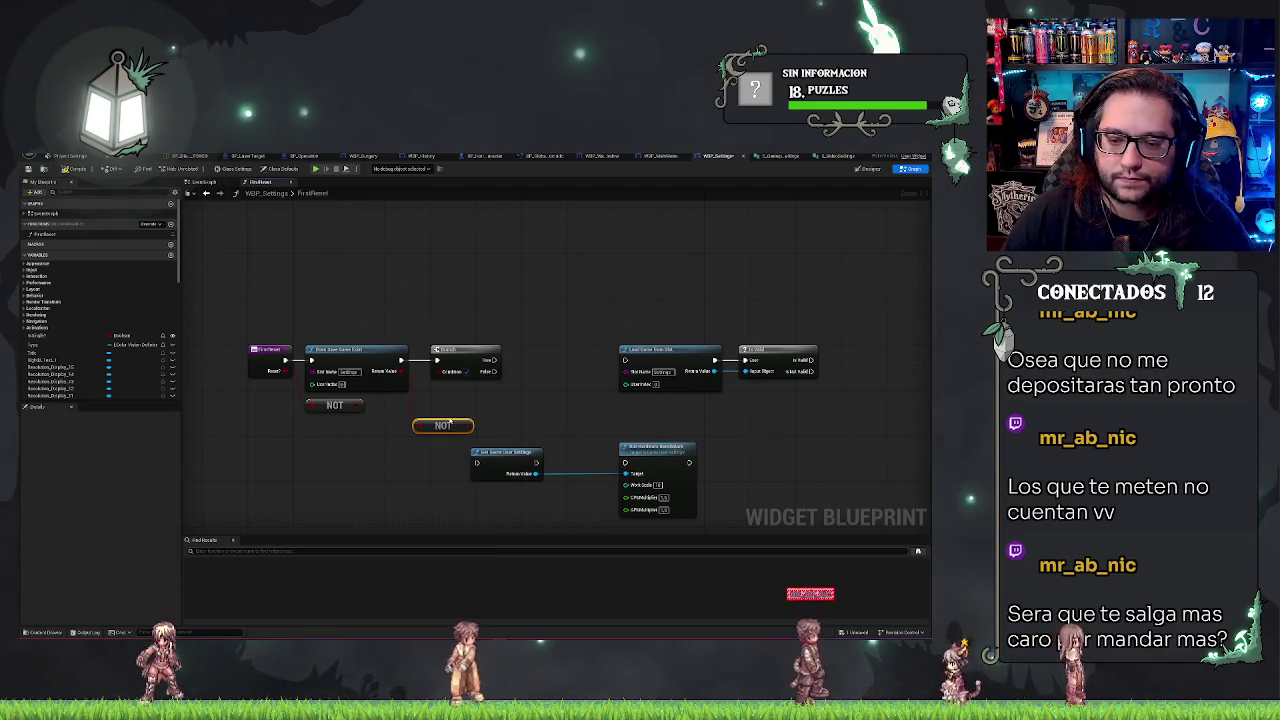
pyautogui.moveTo(451, 422)
pyautogui.mouseDown()
pyautogui.moveTo(418, 424)
pyautogui.moveTo(414, 408)
pyautogui.mouseUp()
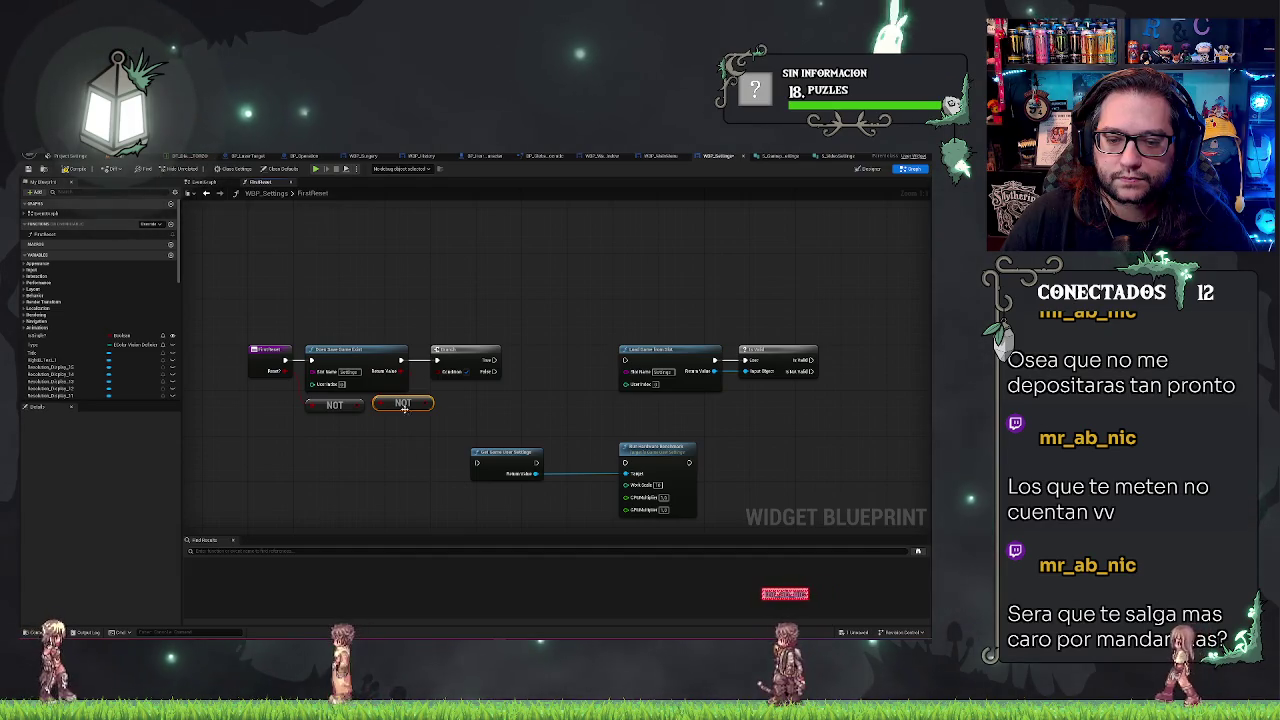
pyautogui.click(348, 430)
pyautogui.moveTo(346, 425); pyautogui.dragTo(341, 414)
pyautogui.press('Delete')
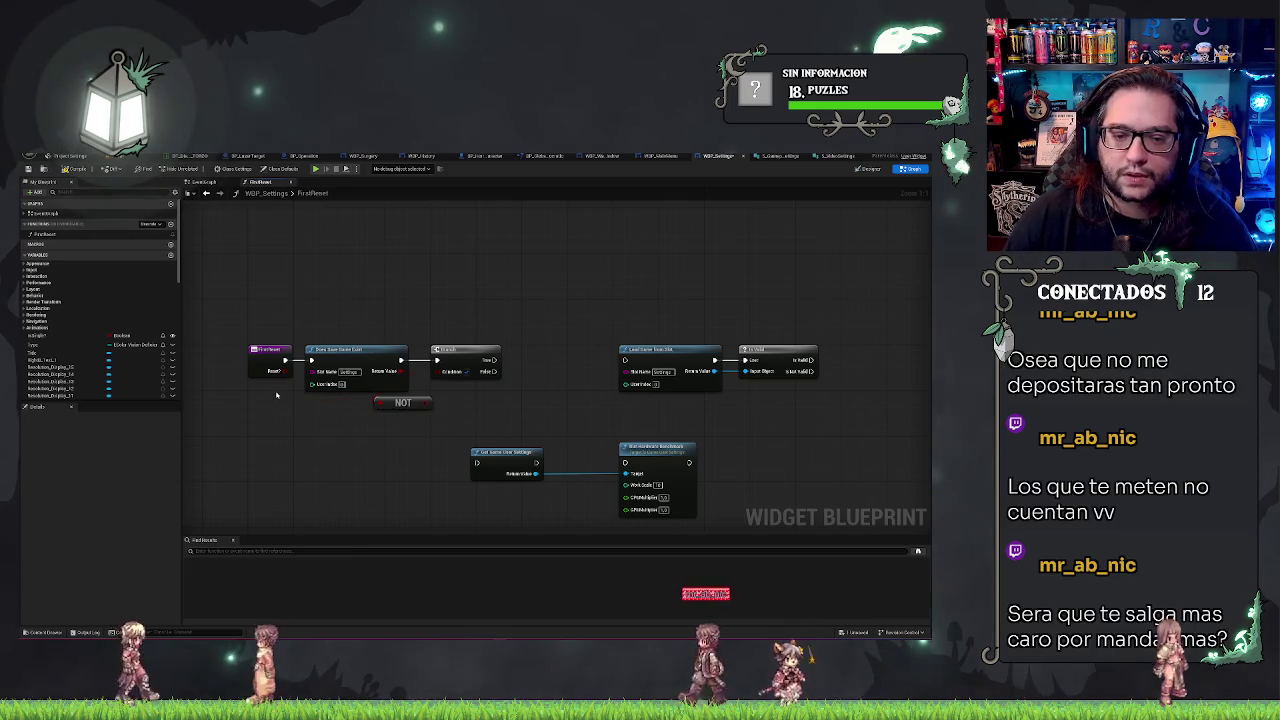
# - Add an OR node beside the NOT, undoing the stray node moves
pyautogui.moveTo(286, 372); pyautogui.dragTo(367, 446)
pyautogui.write('or')
pyautogui.press('Return')
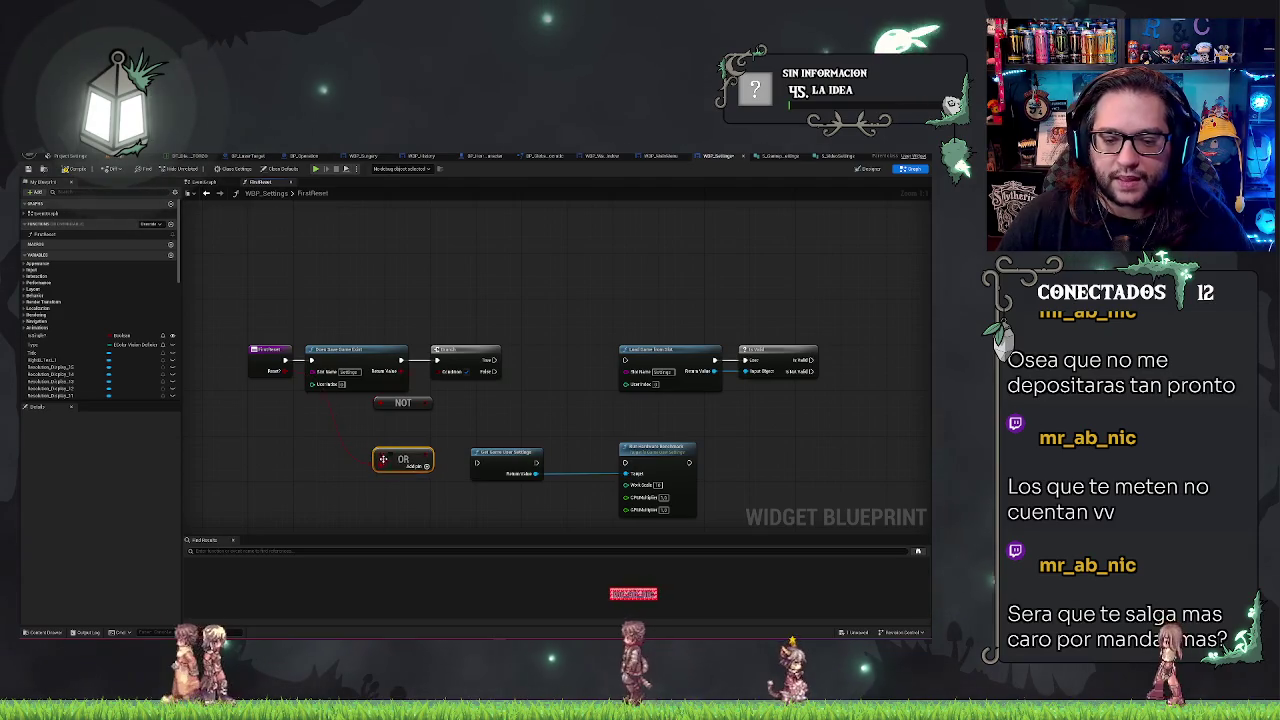
pyautogui.moveTo(370, 456)
pyautogui.mouseDown()
pyautogui.moveTo(455, 410)
pyautogui.moveTo(432, 404)
pyautogui.mouseUp()
pyautogui.moveTo(403, 459)
pyautogui.mouseDown()
pyautogui.moveTo(400, 425)
pyautogui.moveTo(402, 444)
pyautogui.mouseUp()
pyautogui.moveTo(405, 396)
pyautogui.mouseDown()
pyautogui.moveTo(365, 430)
pyautogui.moveTo(398, 406)
pyautogui.moveTo(385, 405)
pyautogui.mouseUp()
pyautogui.hotkey('ctrl', 'z')
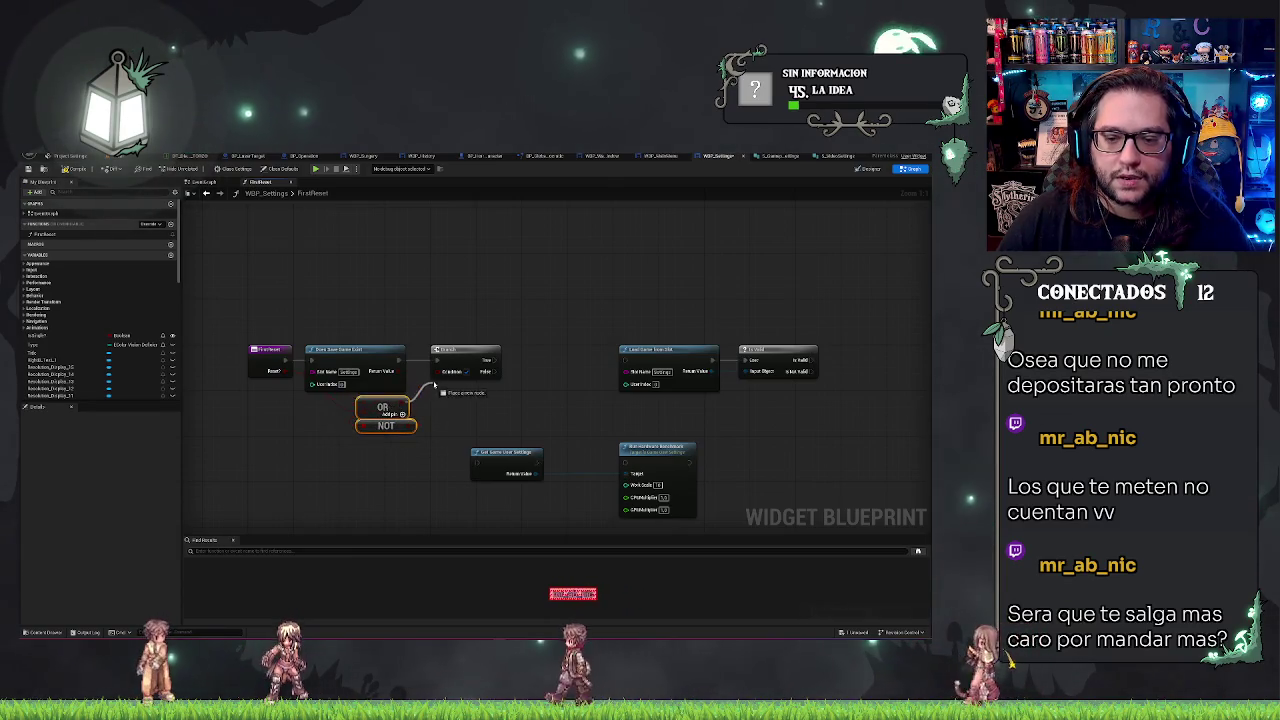
pyautogui.moveTo(403, 406)
pyautogui.mouseDown()
pyautogui.moveTo(425, 400)
pyautogui.moveTo(395, 425)
pyautogui.moveTo(437, 371)
pyautogui.mouseUp()
pyautogui.hotkey('ctrl', 'z')
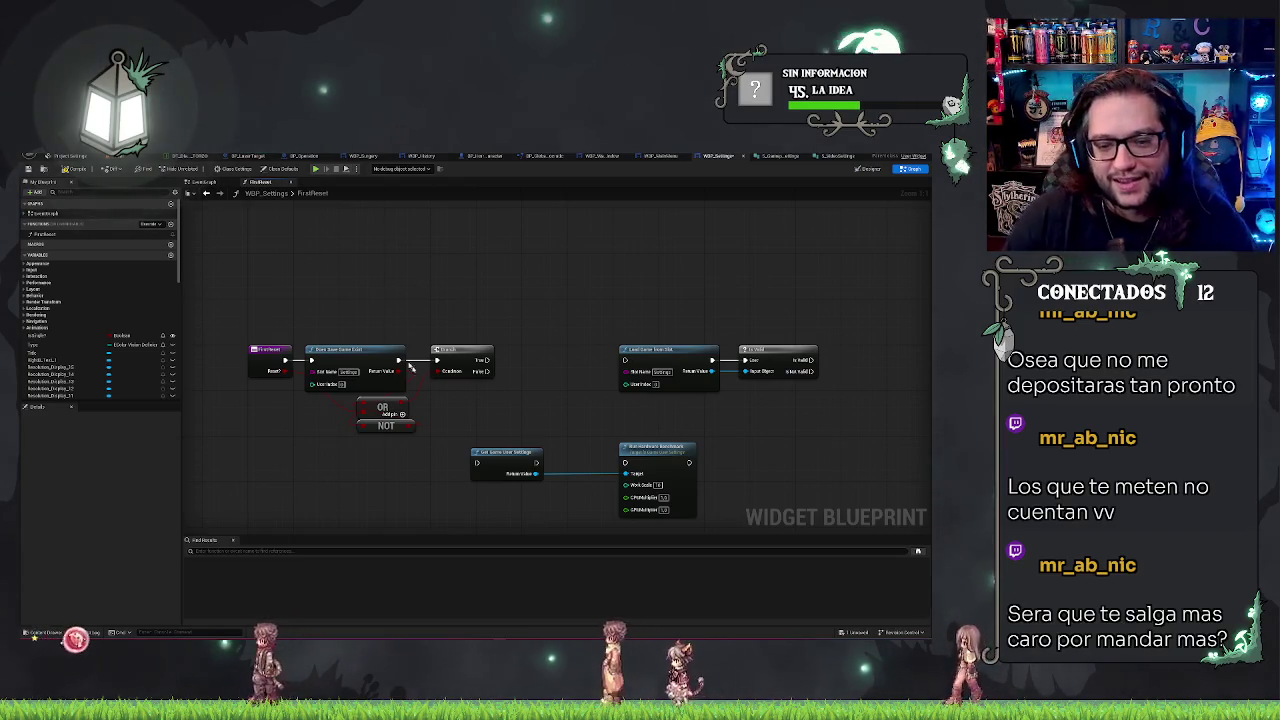
# - Place Get Game User Settings right after the Branch's True output
pyautogui.moveTo(400, 425); pyautogui.dragTo(394, 425)
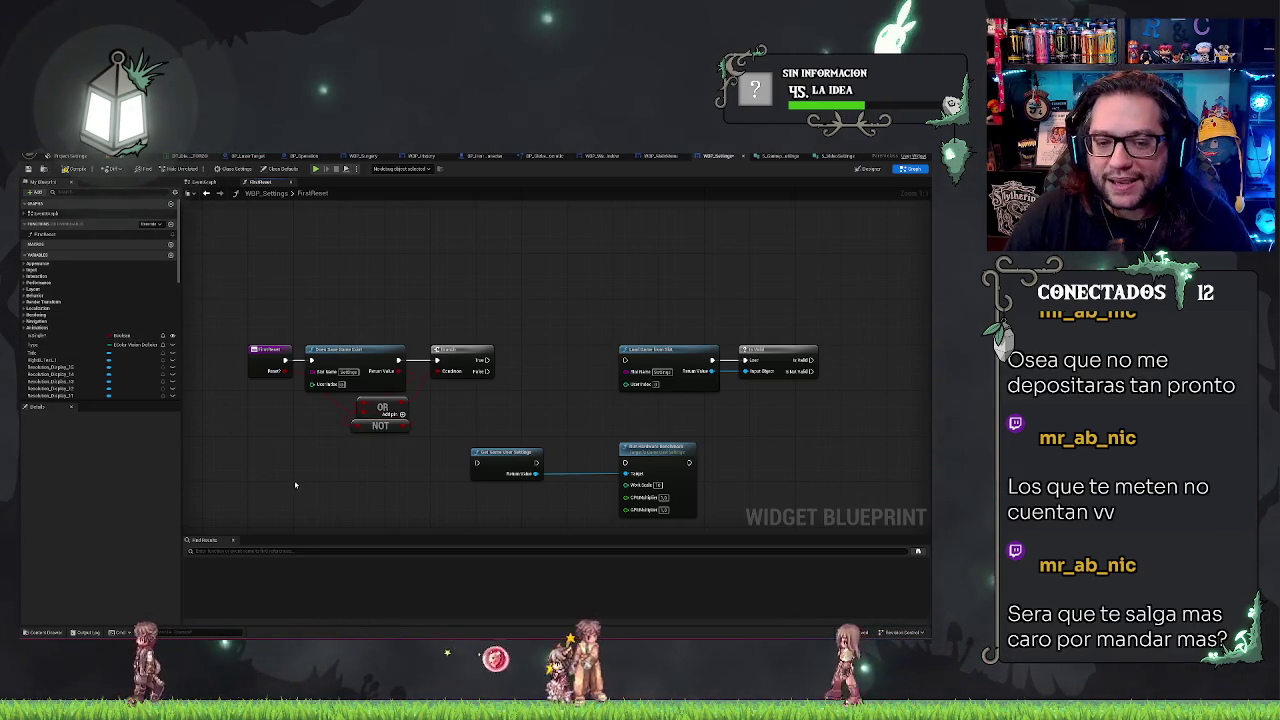
pyautogui.click(345, 350)
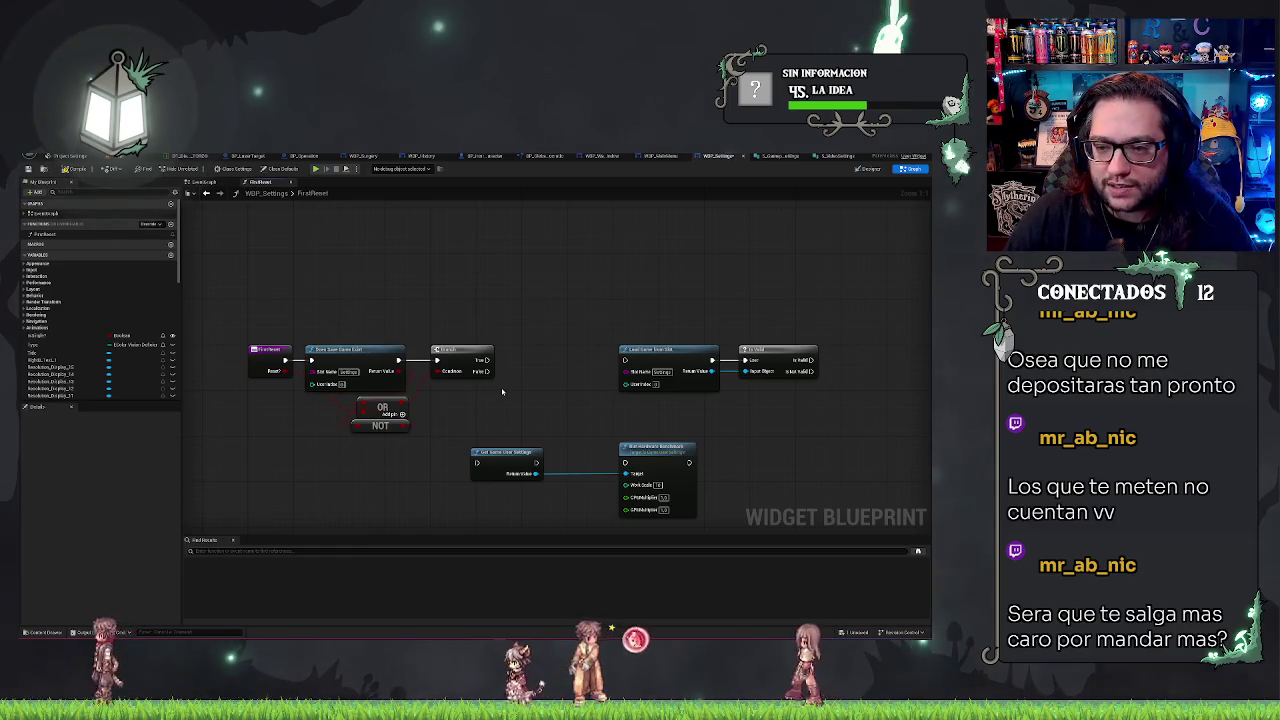
pyautogui.click(496, 392)
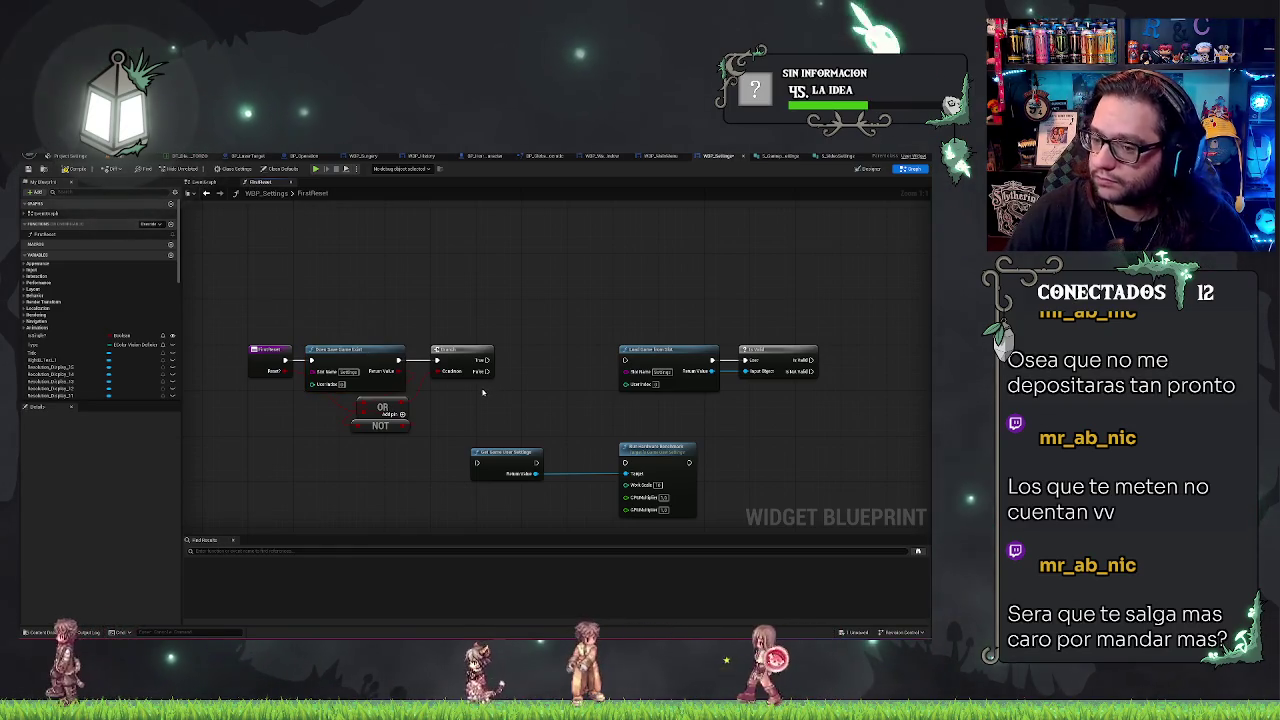
pyautogui.moveTo(493, 463); pyautogui.dragTo(525, 365)
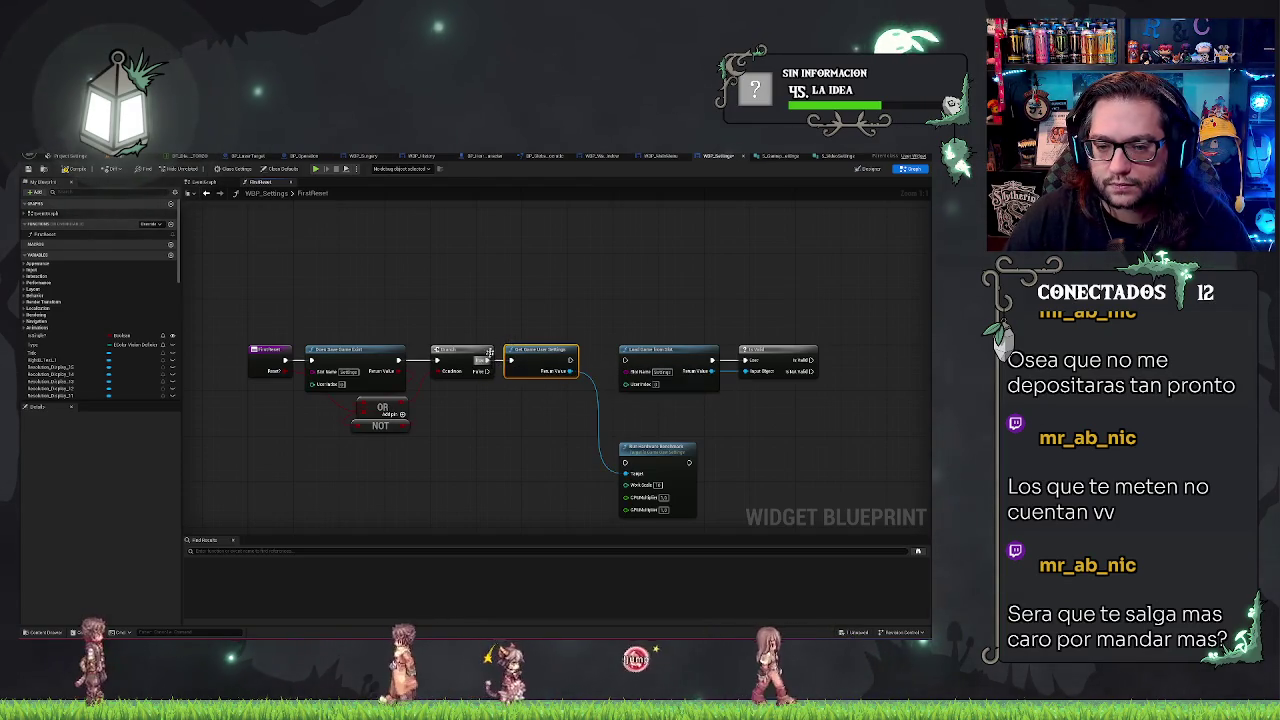
pyautogui.click(628, 280)
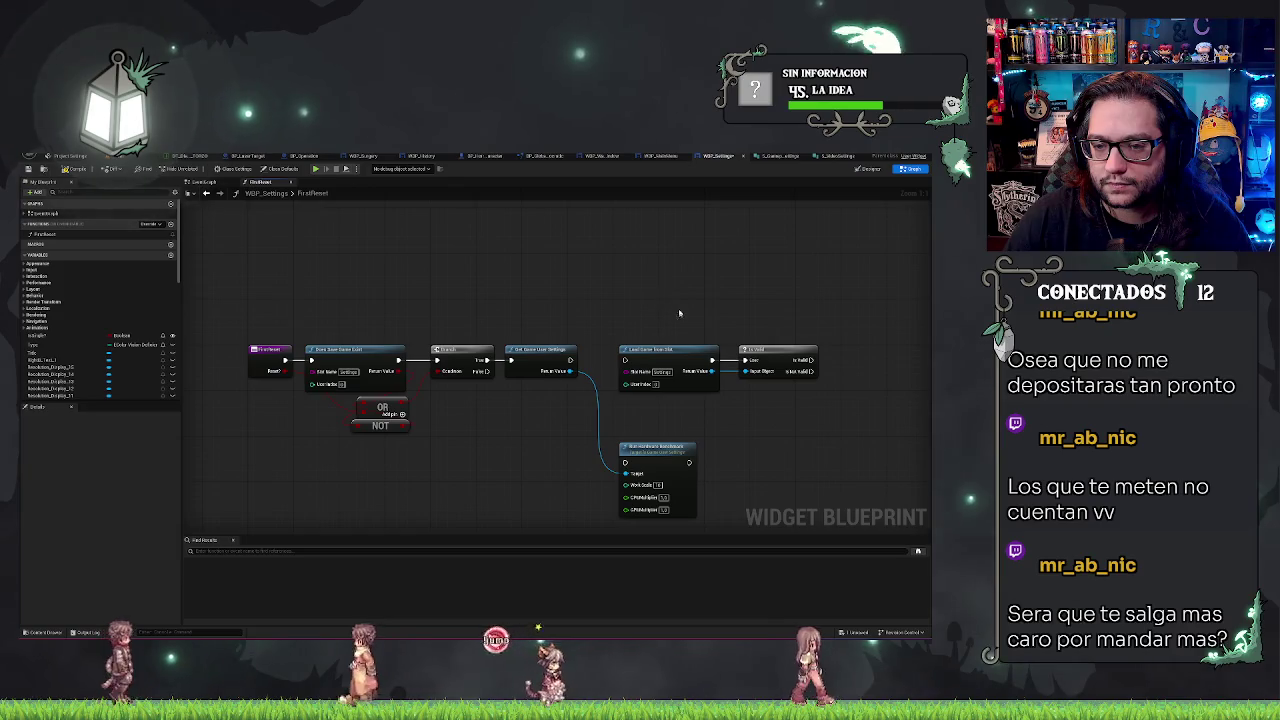
# - Move Load Game from Slot and Is Valid down and to the left
pyautogui.moveTo(680, 314); pyautogui.dragTo(830, 398)
pyautogui.moveTo(713, 356); pyautogui.dragTo(403, 487)
pyautogui.click(491, 437)
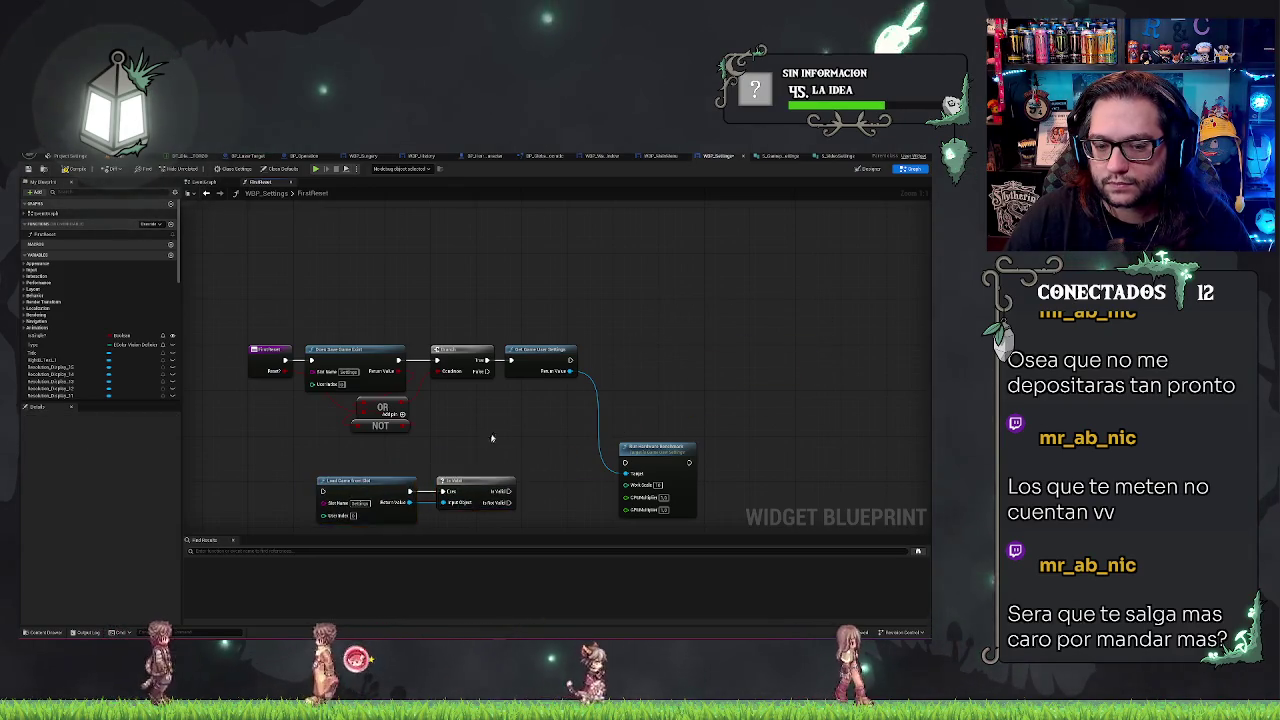
# - Put Run Hardware Benchmark beside Get Game User Settings and follow it with Apply Hardware Benchmark Results
pyautogui.moveTo(491, 437); pyautogui.dragTo(491, 357)
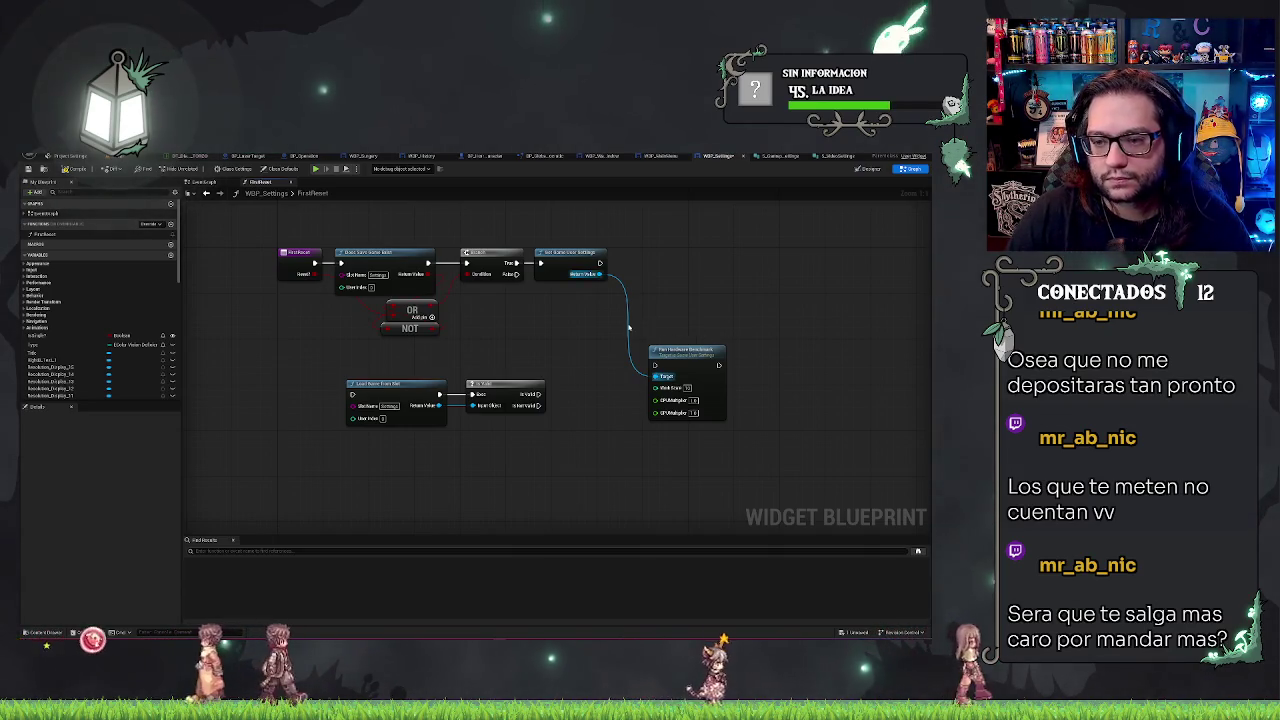
pyautogui.moveTo(676, 357)
pyautogui.mouseDown()
pyautogui.moveTo(646, 253)
pyautogui.moveTo(598, 265)
pyautogui.moveTo(580, 300)
pyautogui.mouseUp()
pyautogui.write('sav')
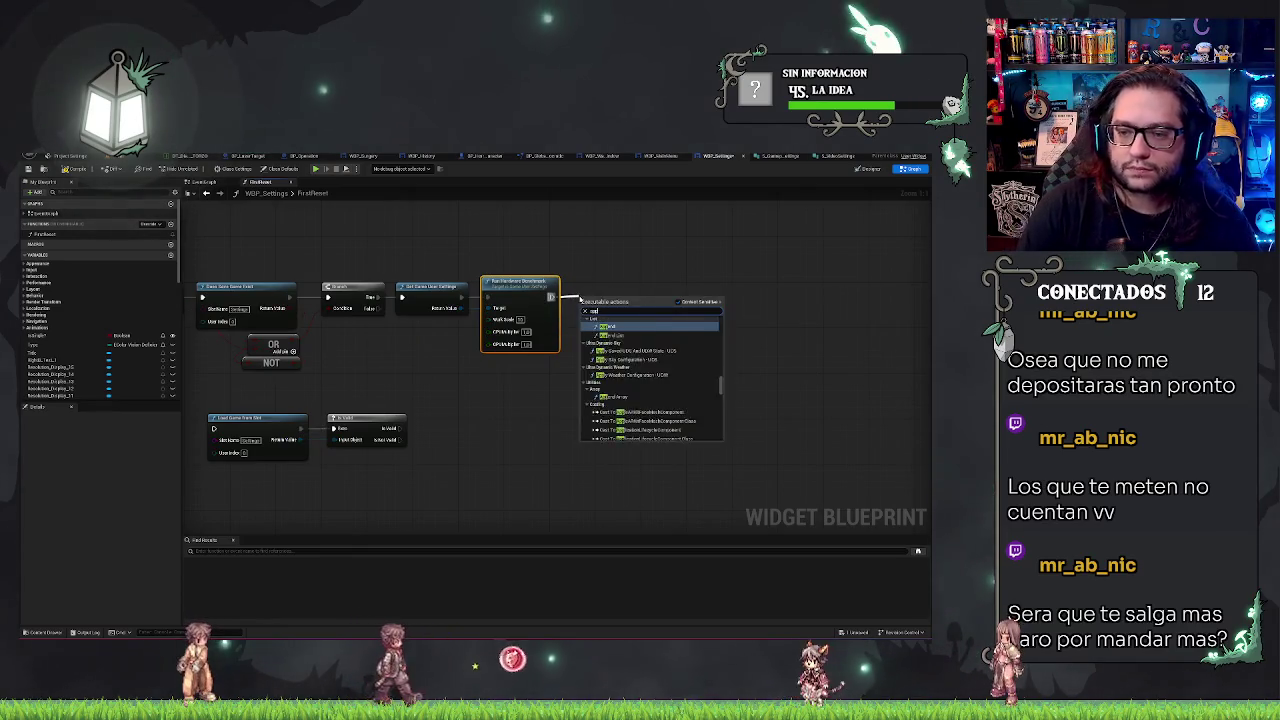
pyautogui.write('l')
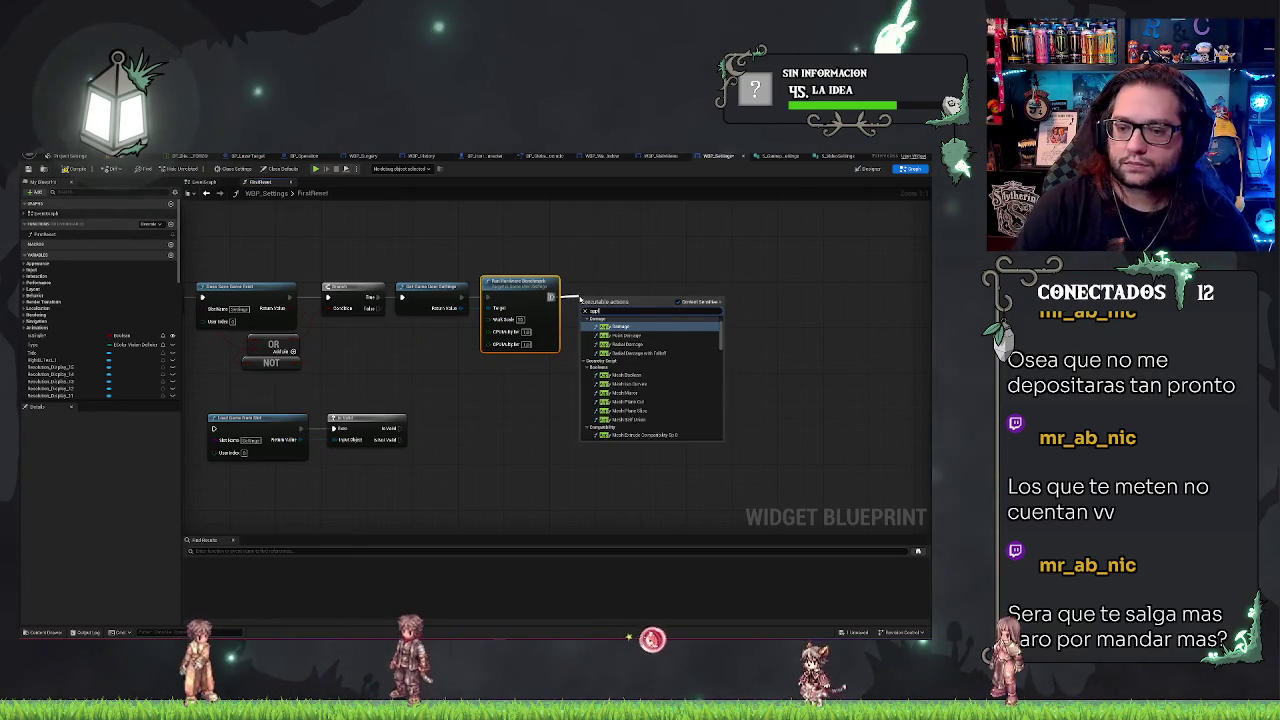
pyautogui.write('y')
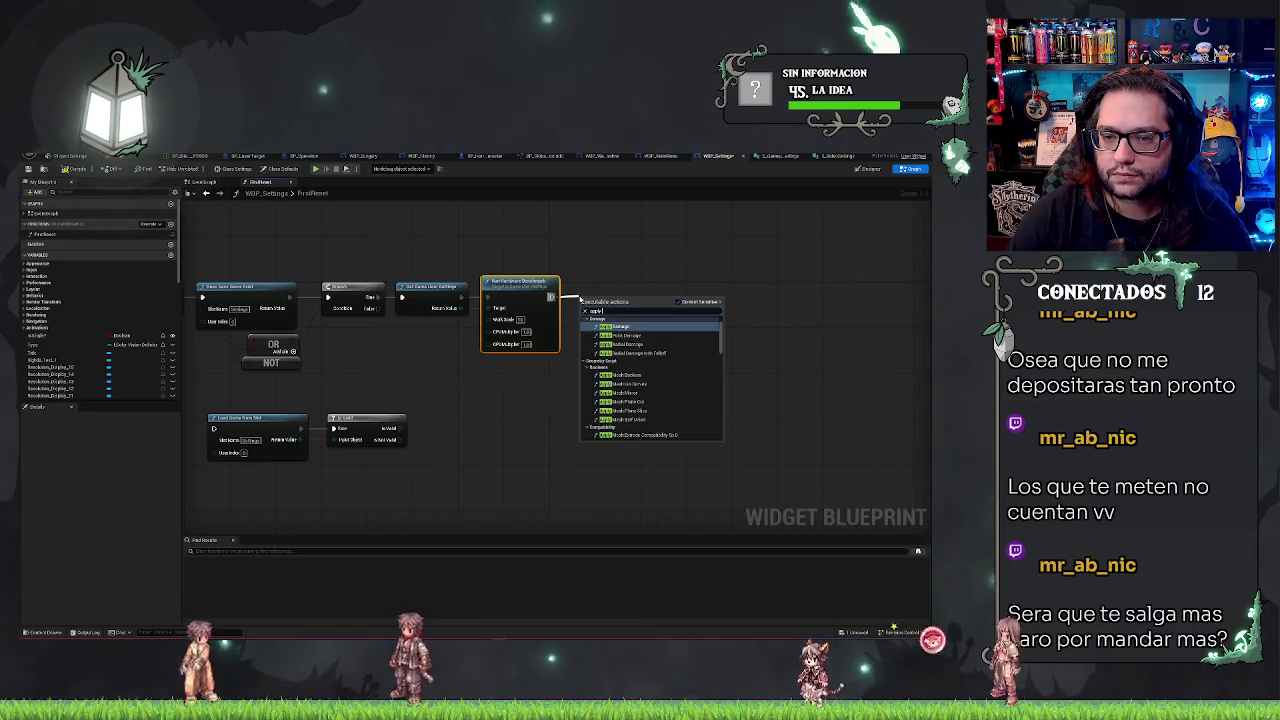
pyautogui.write('e')
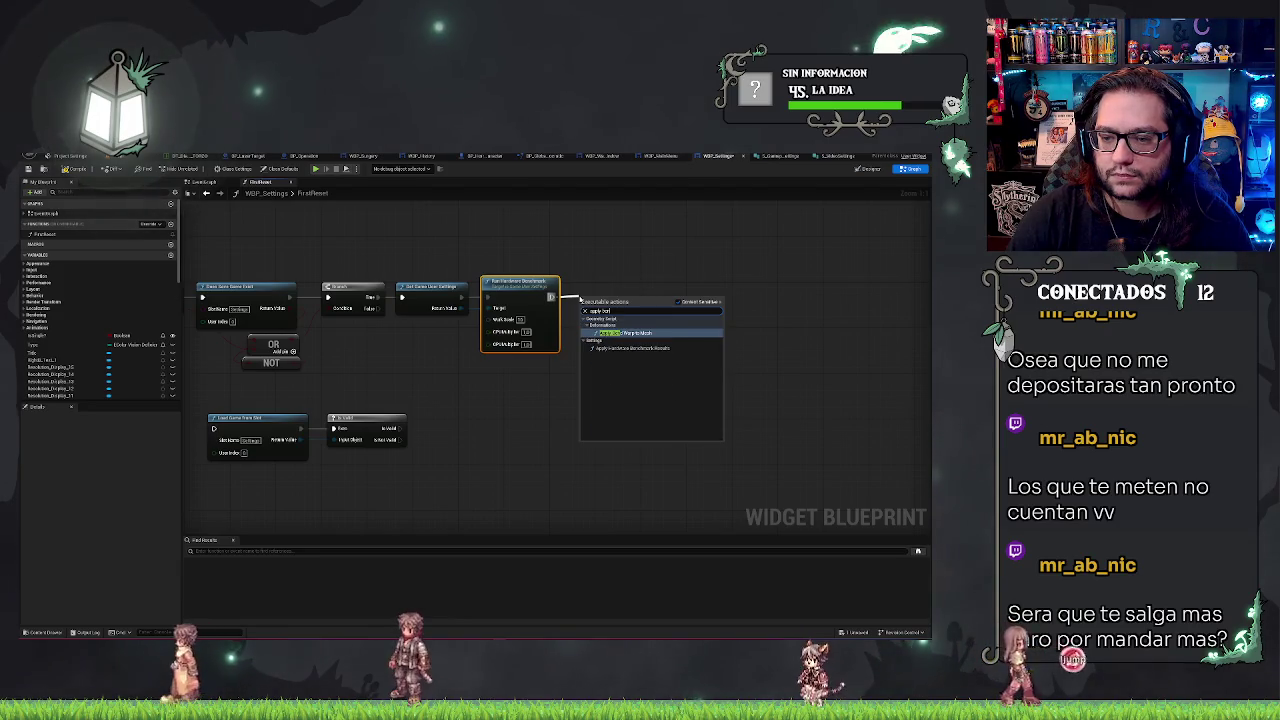
pyautogui.click(632, 347)
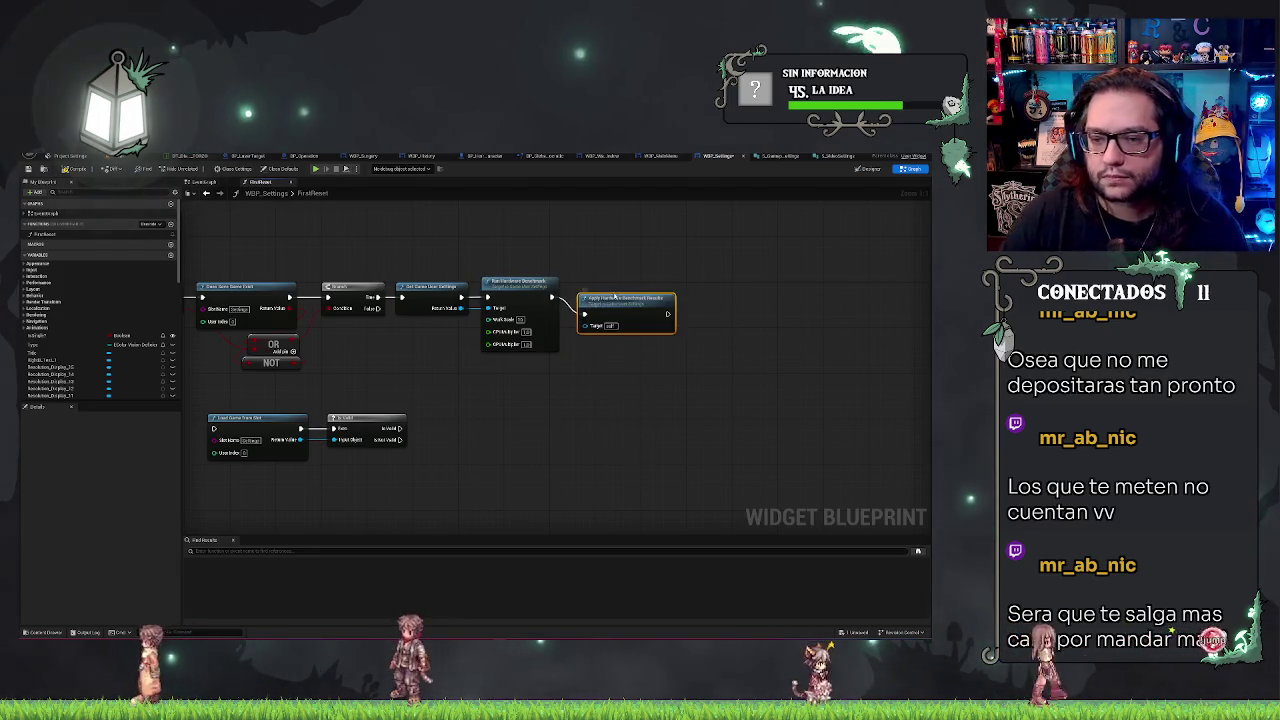
pyautogui.moveTo(625, 298); pyautogui.dragTo(611, 283)
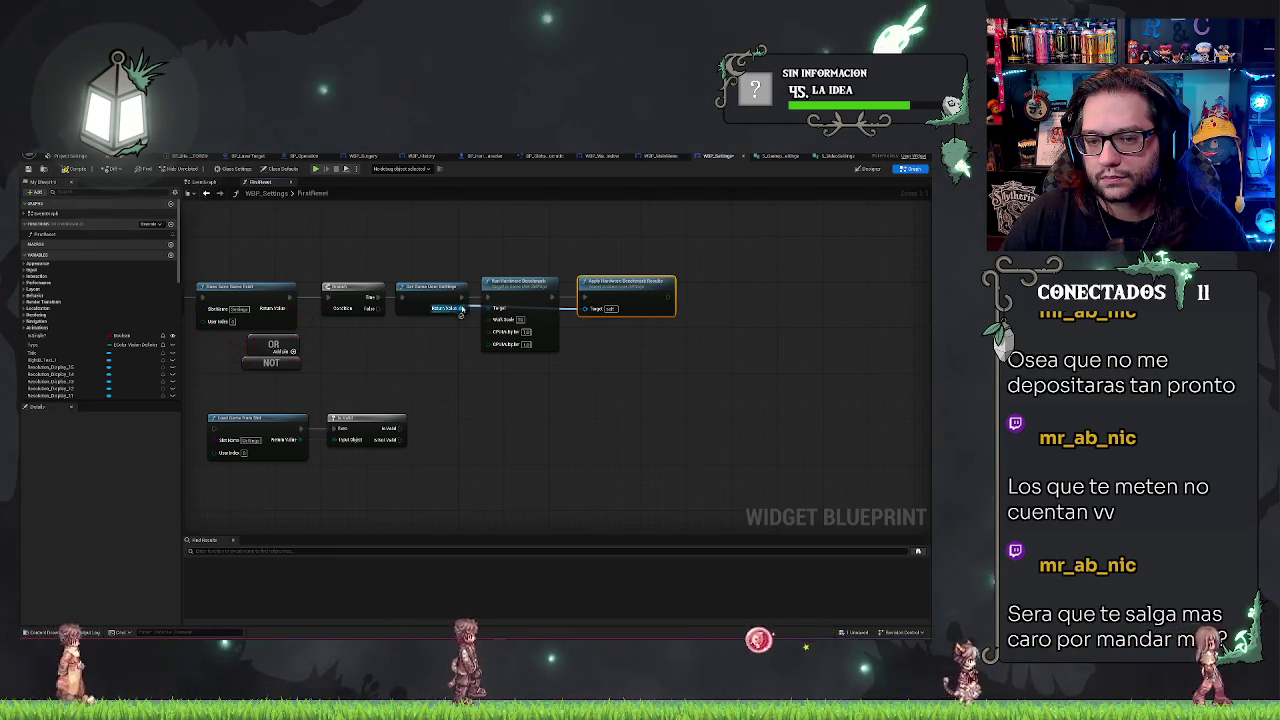
pyautogui.click(515, 284)
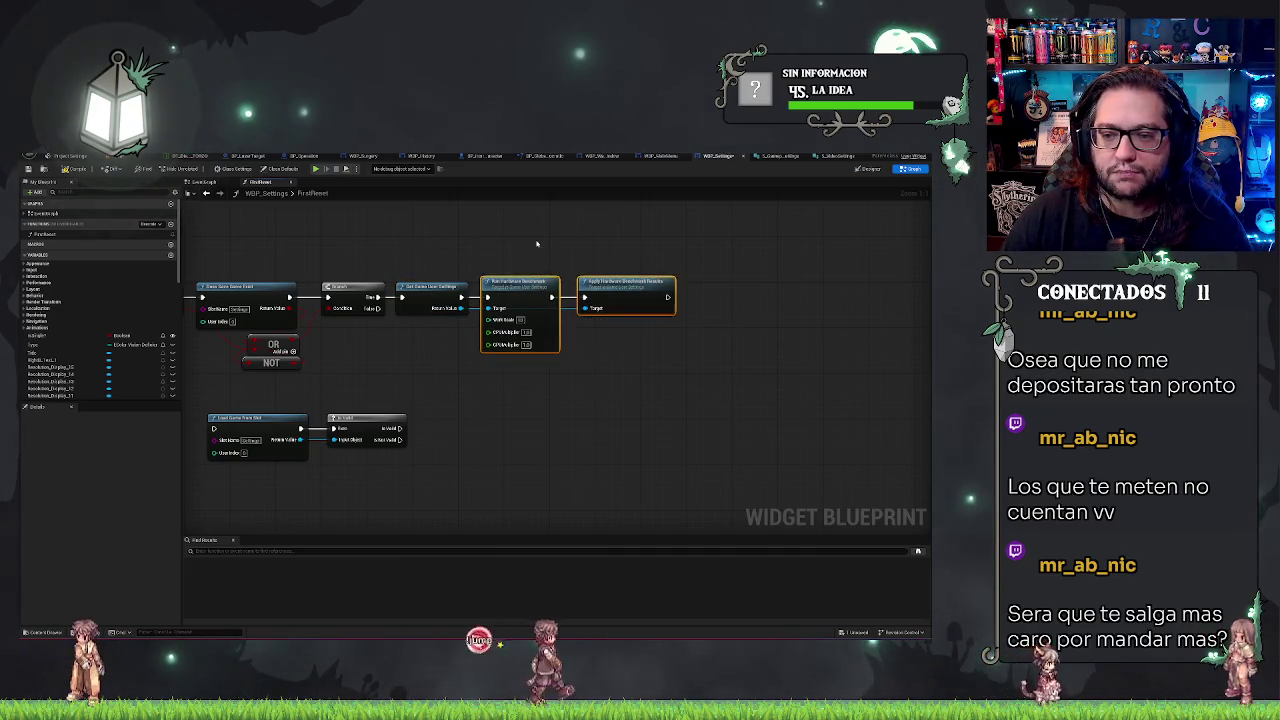
pyautogui.click(207, 508)
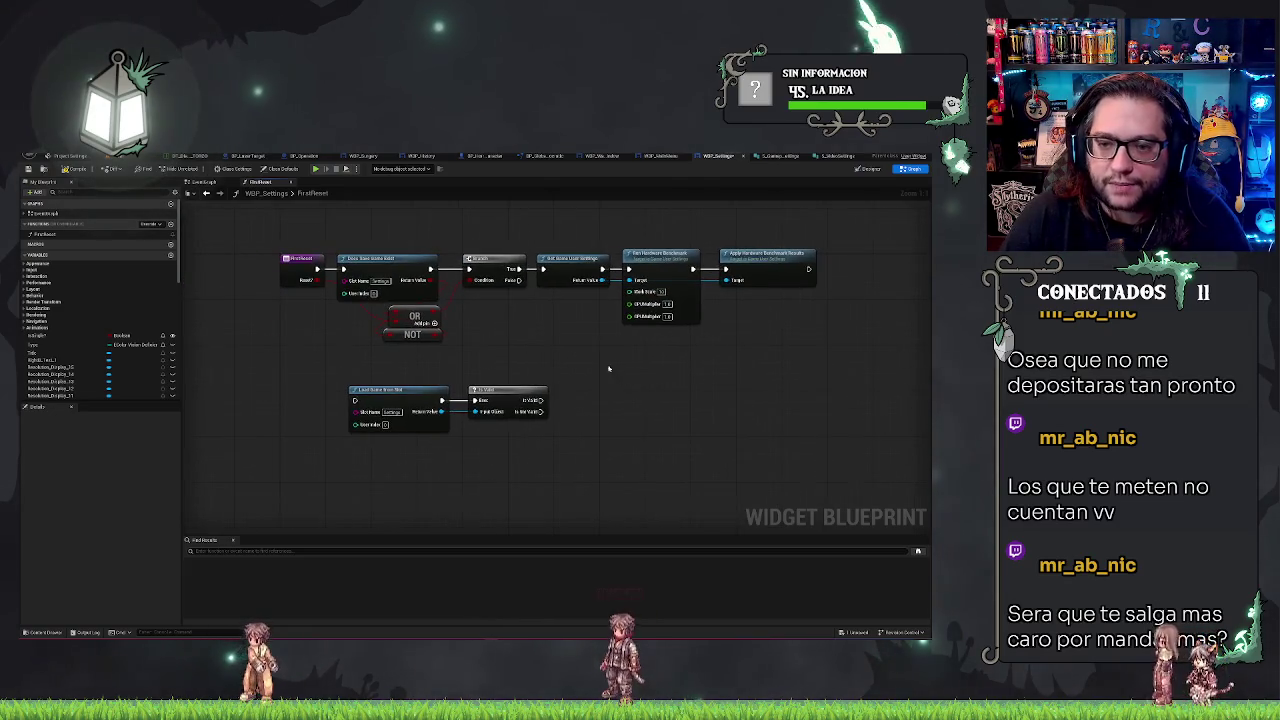
# - Bring the FirstReset chain into view, then return to the level editor's hospital corridor level
pyautogui.rightClick(496, 434)
pyautogui.click(484, 418)
pyautogui.moveTo(483, 423); pyautogui.dragTo(537, 380)
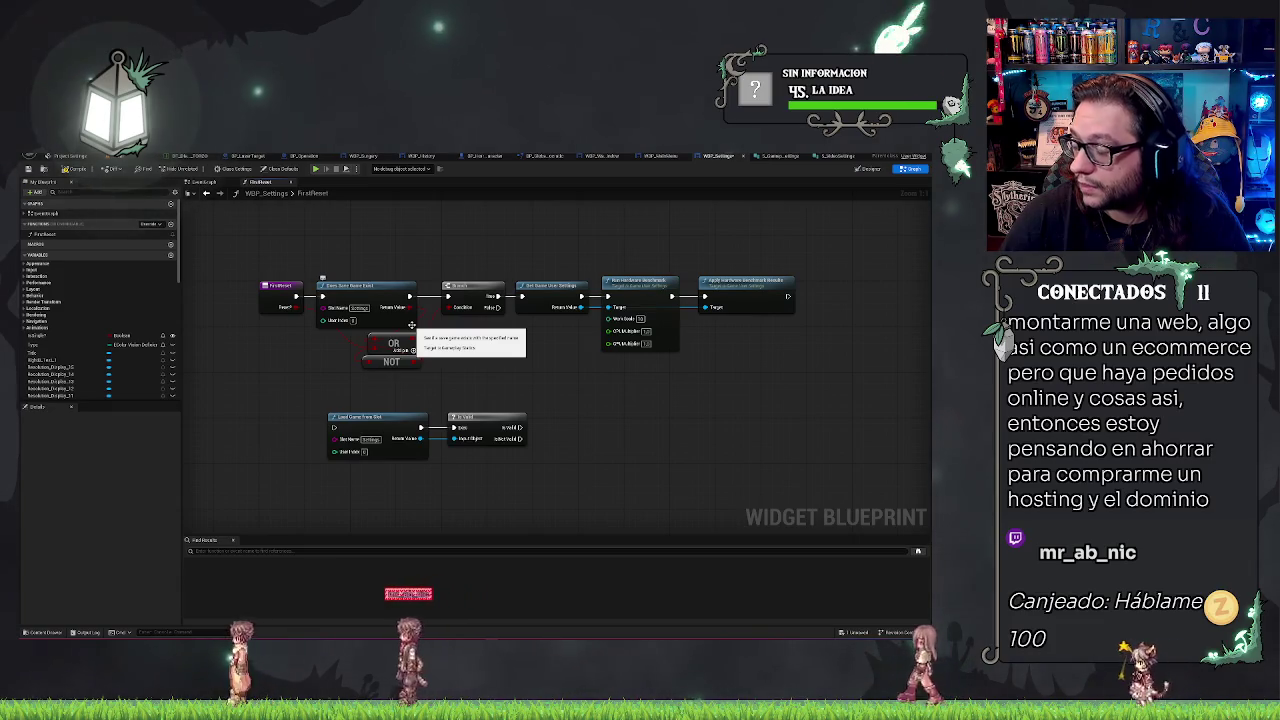
pyautogui.moveTo(410, 307); pyautogui.dragTo(389, 305)
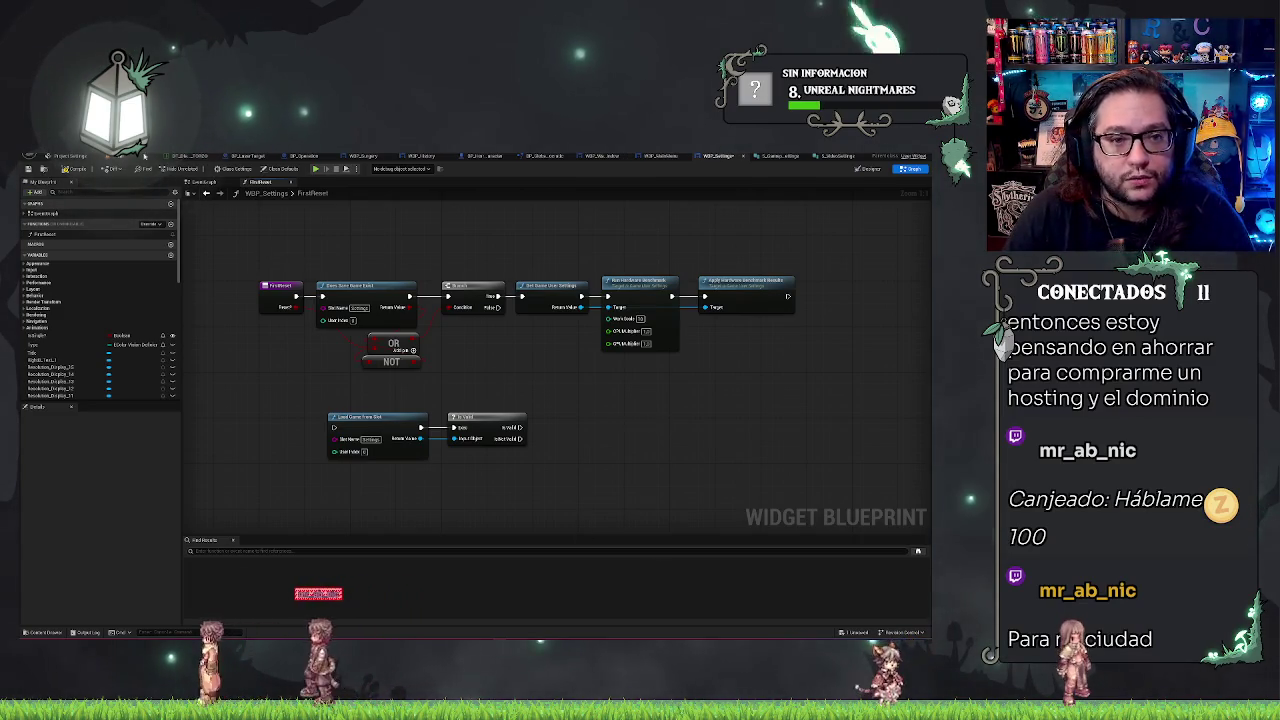
pyautogui.click(137, 156)
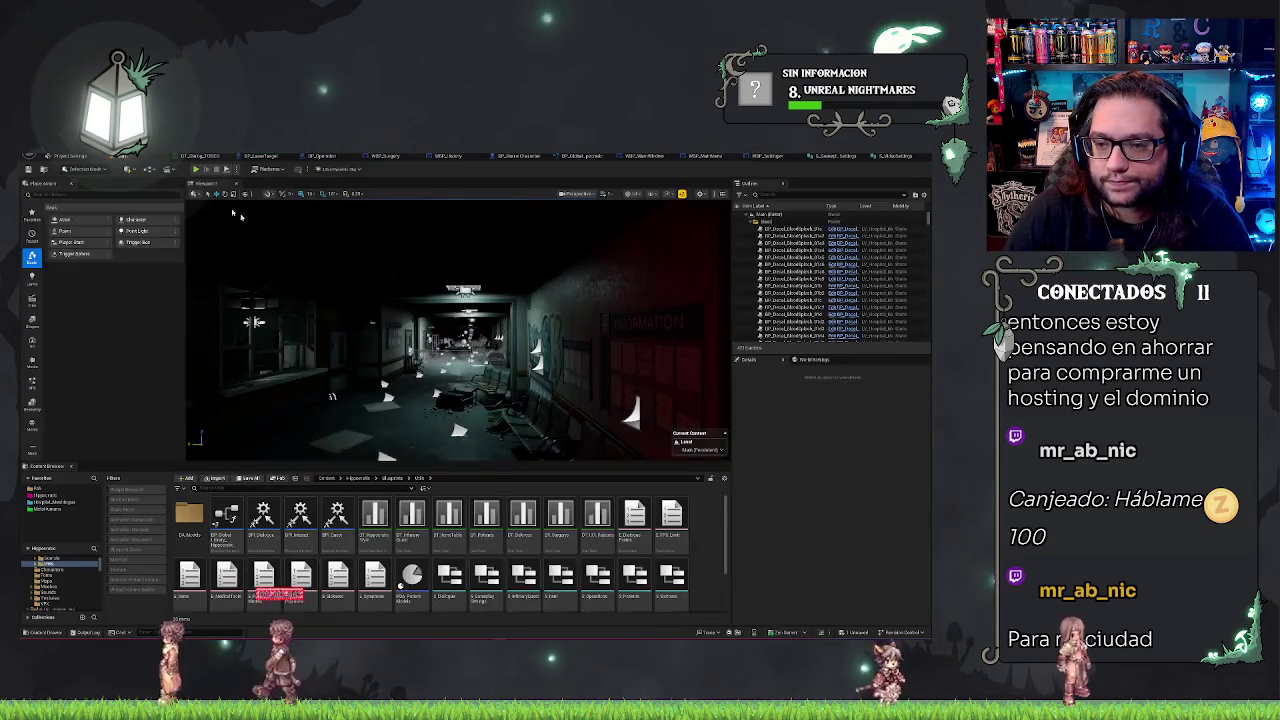
# - Enable the 'stat unit' frame-timing overlay and start flying down the red-lit corridor
pyautogui.moveTo(458, 330)
pyautogui.mouseDown()
pyautogui.moveTo(380, 336)
pyautogui.moveTo(450, 327)
pyautogui.mouseUp()
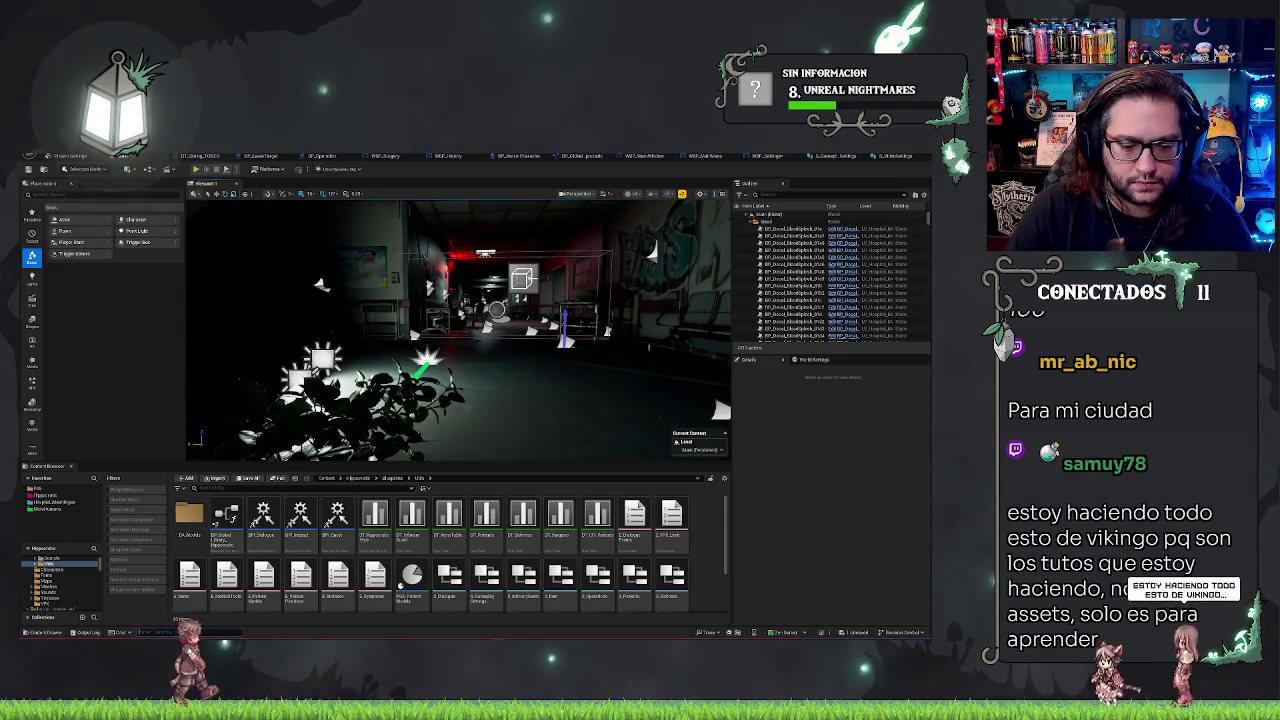
pyautogui.write('stat unit')
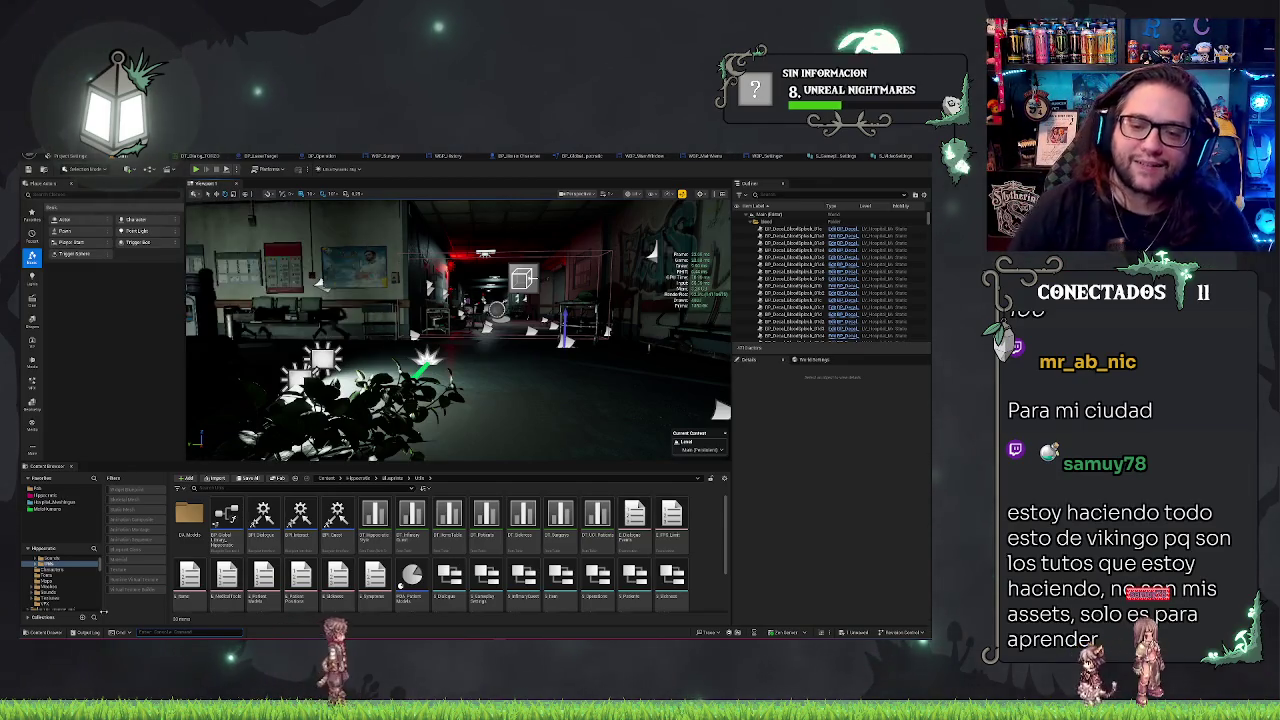
pyautogui.press('w')
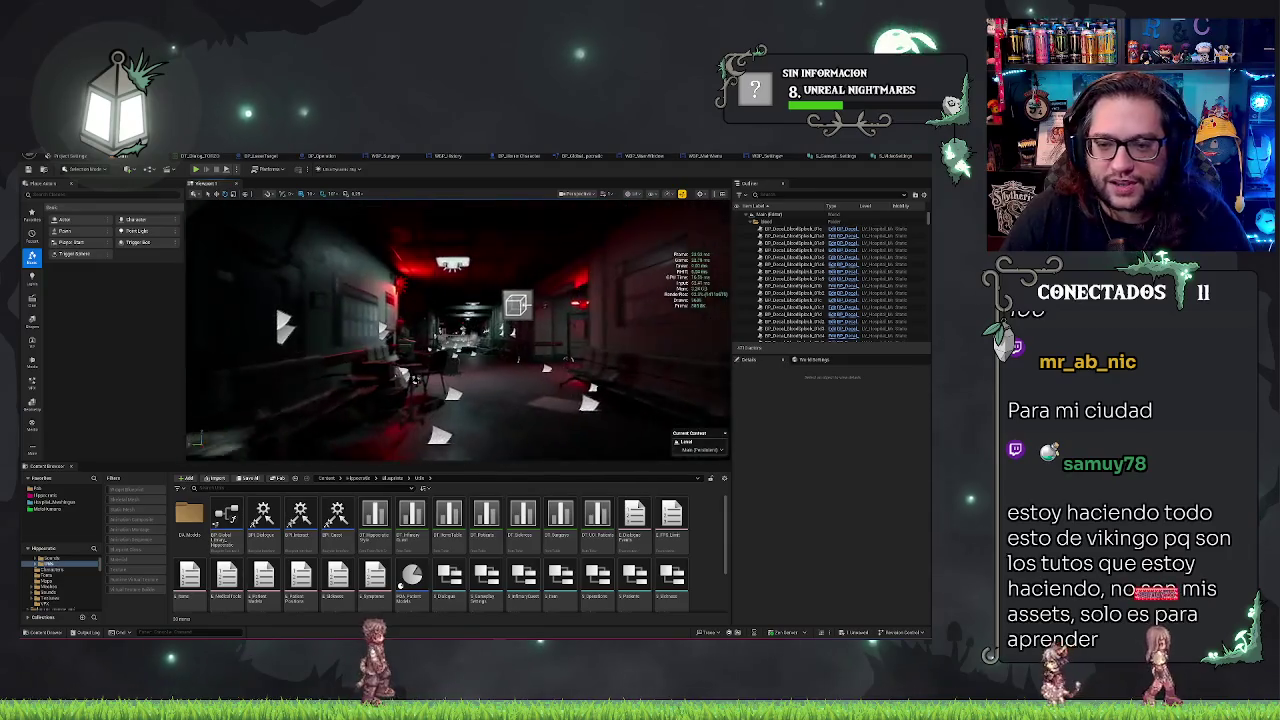
pyautogui.press('w')
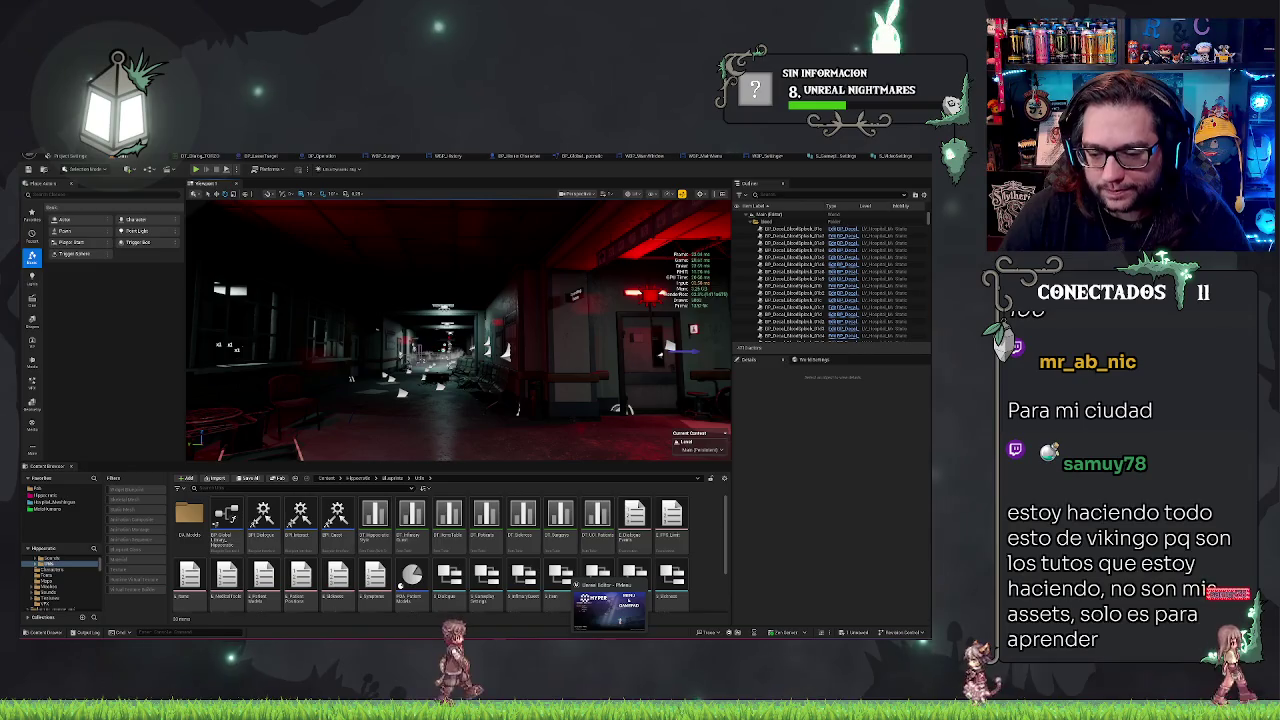
# - Fly through the dark window room, panel room and graffiti room to the computer room
pyautogui.press('w')
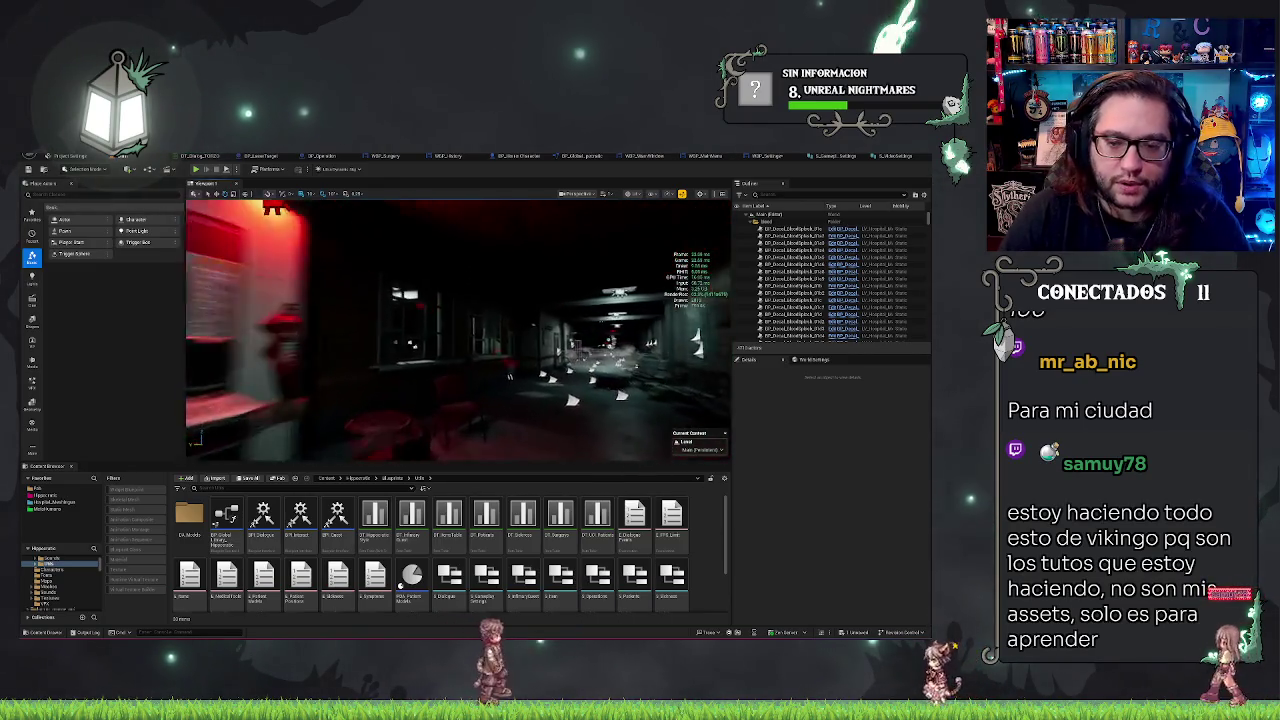
pyautogui.press('w')
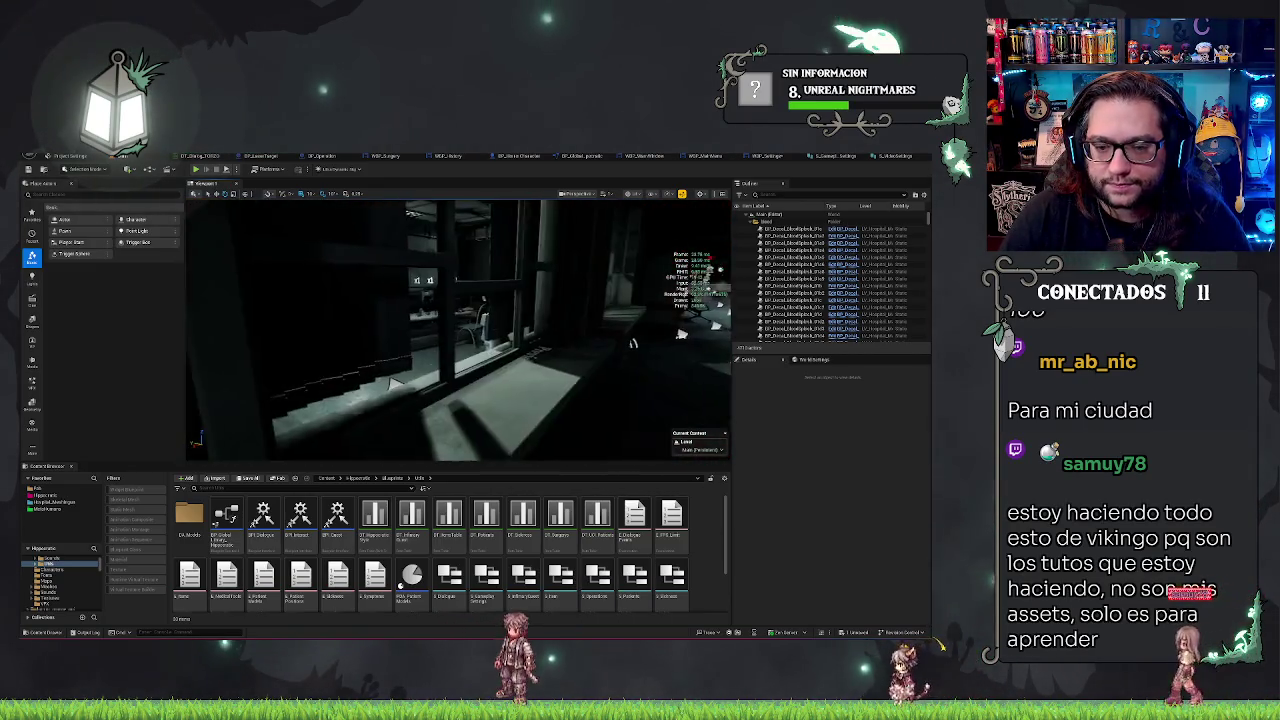
pyautogui.press('w')
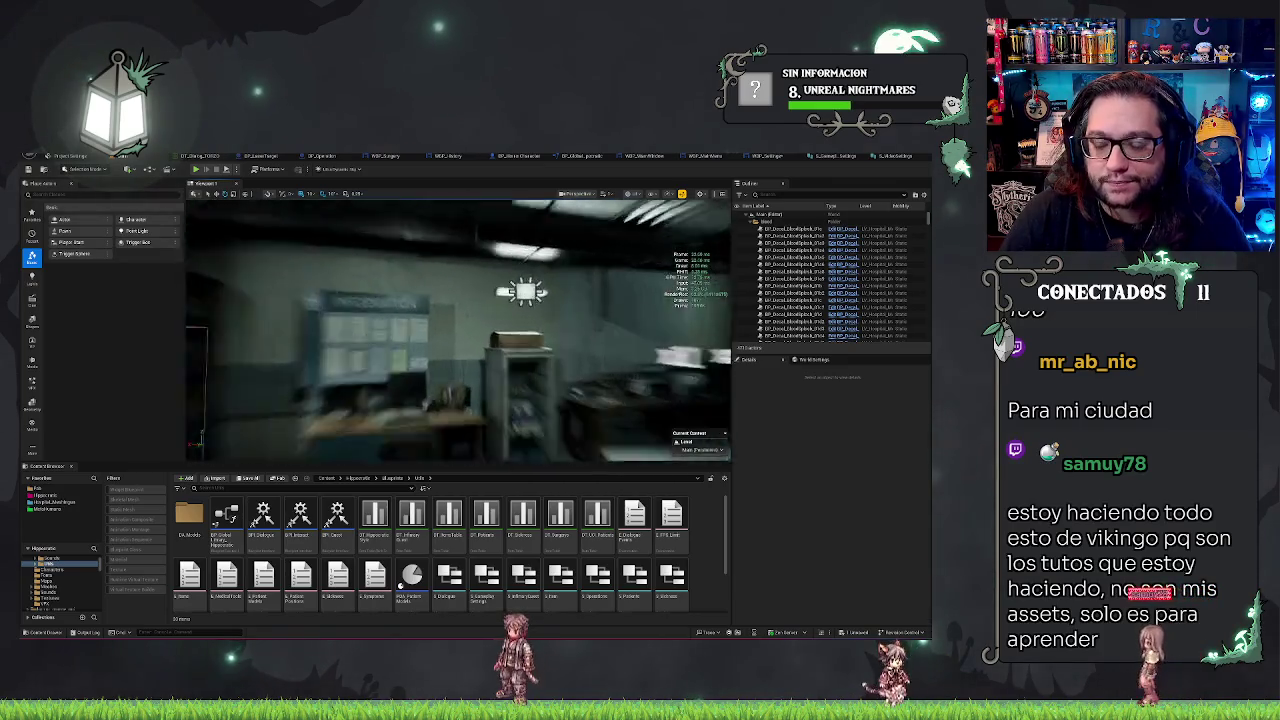
pyautogui.press('w')
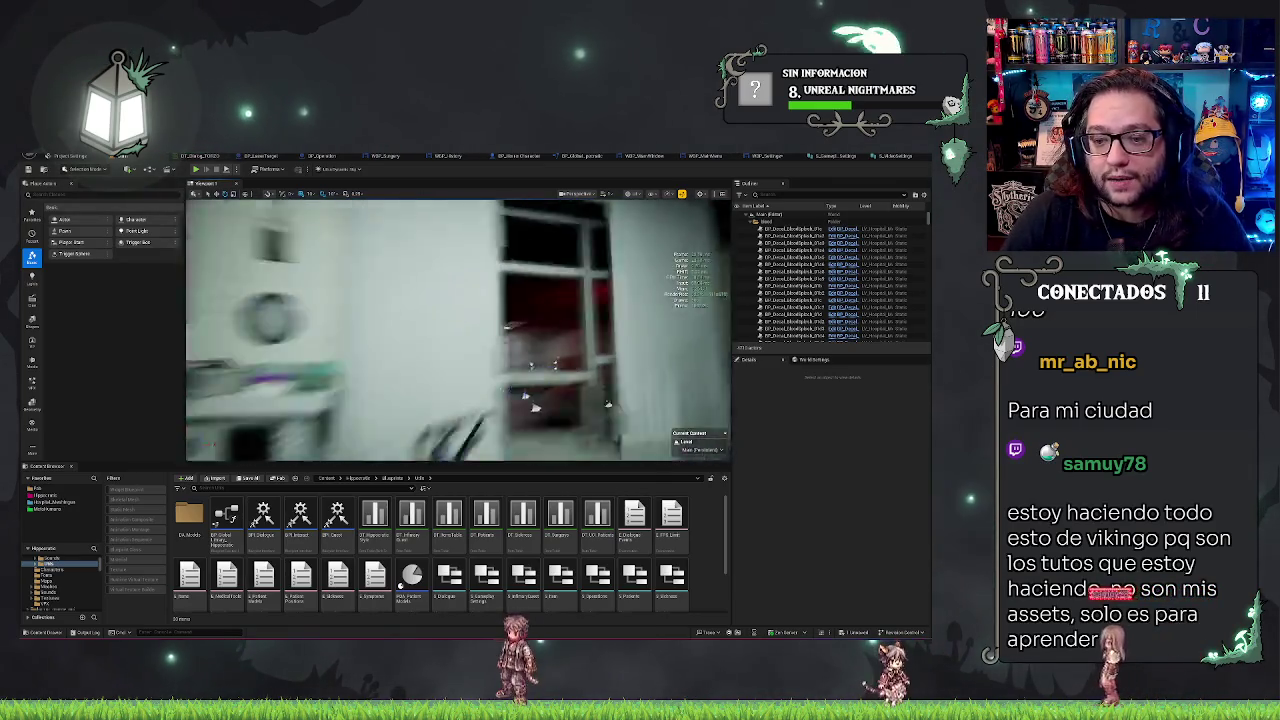
pyautogui.press('w')
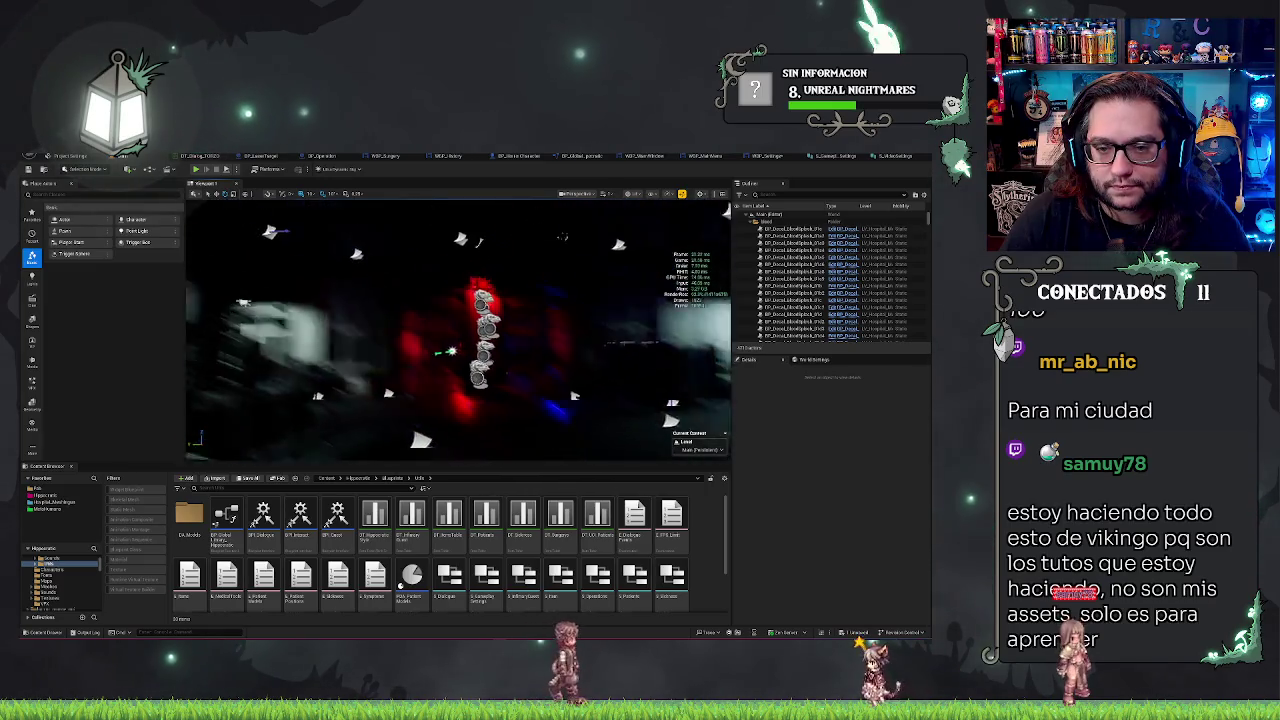
pyautogui.press('w')
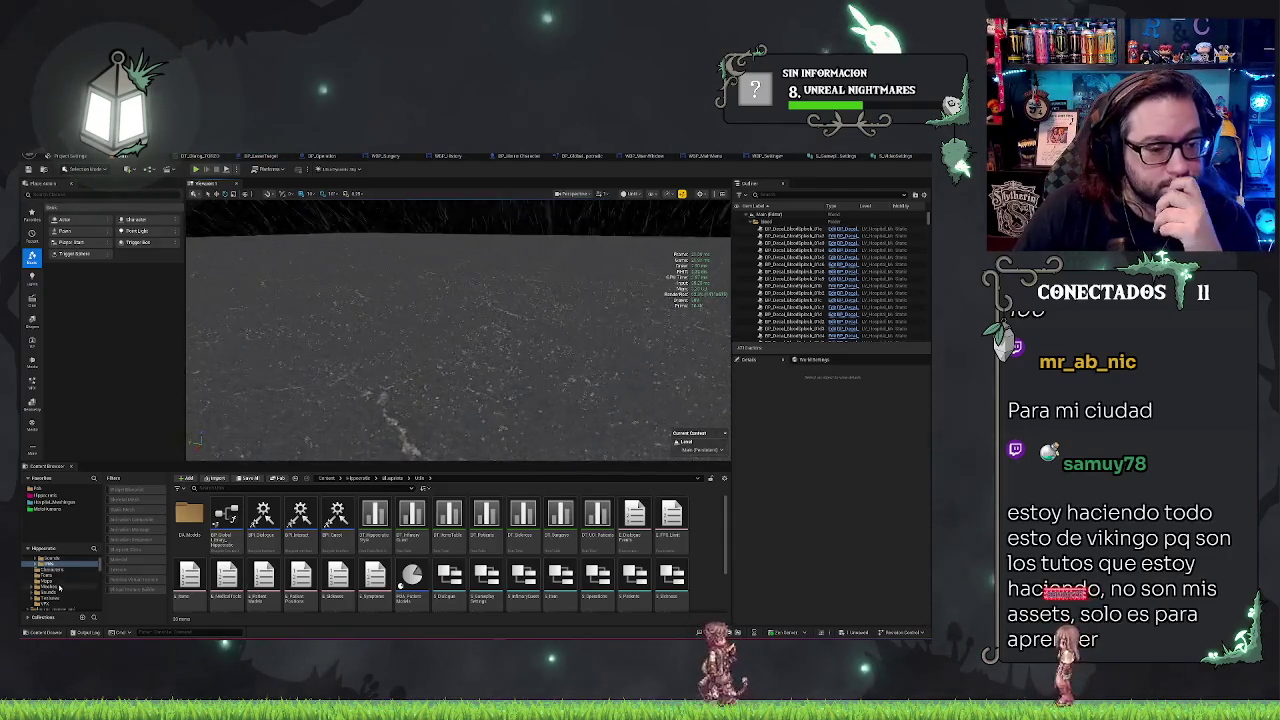
# - Scroll the Content Browser folder tree down to a folder with five subfolders
pyautogui.click(27, 588)
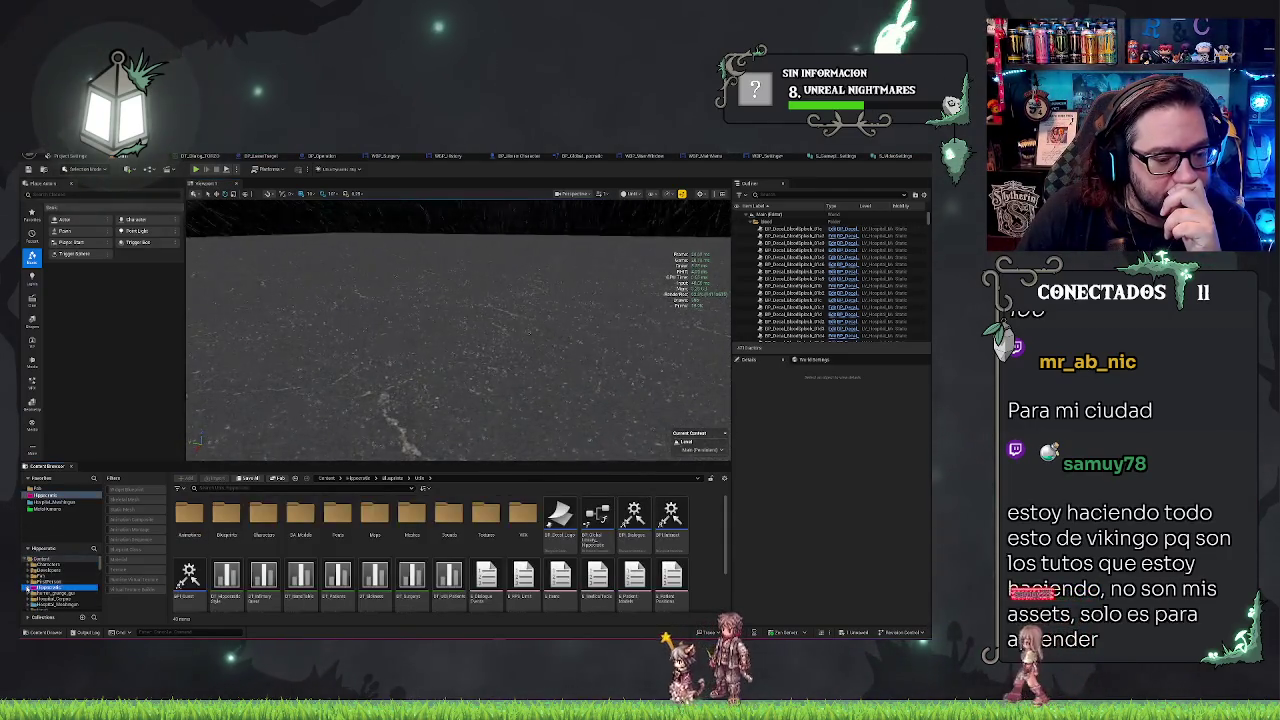
pyautogui.scroll(-1, 68, 597)
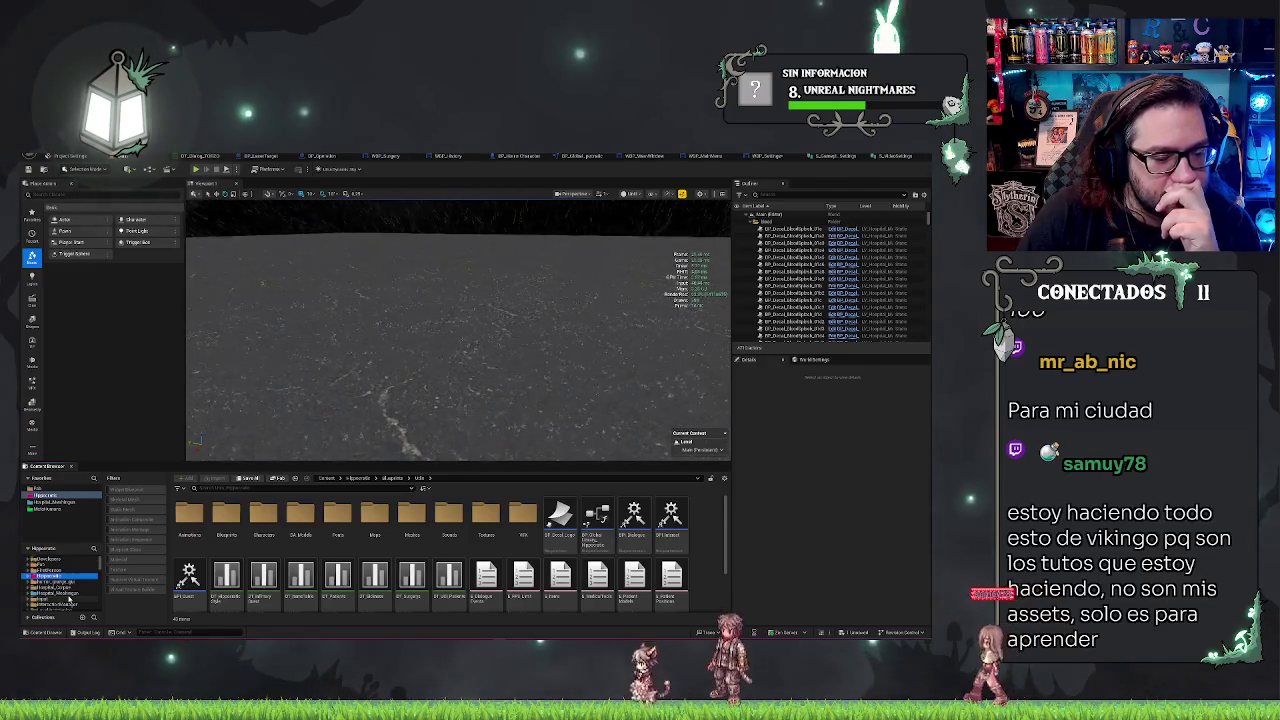
pyautogui.scroll(-1, 73, 602)
pyautogui.scroll(-1, 75, 603)
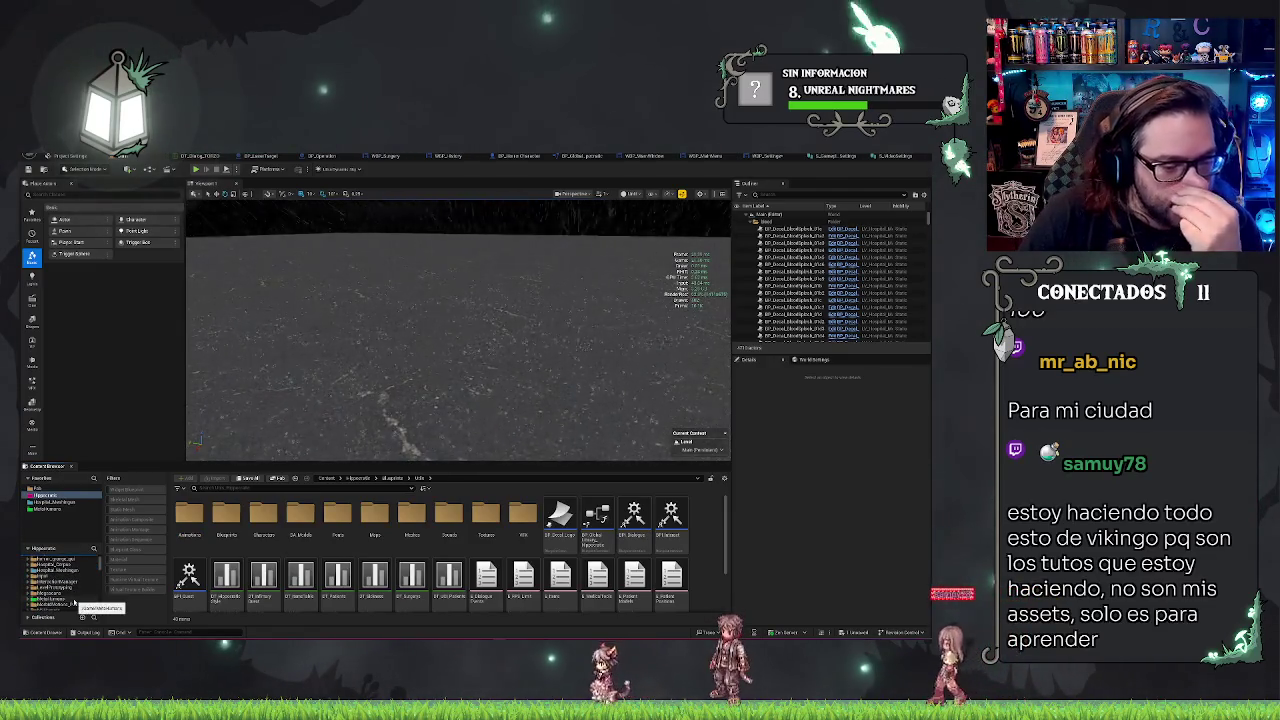
pyautogui.scroll(-1, 75, 603)
pyautogui.scroll(-1, 75, 603)
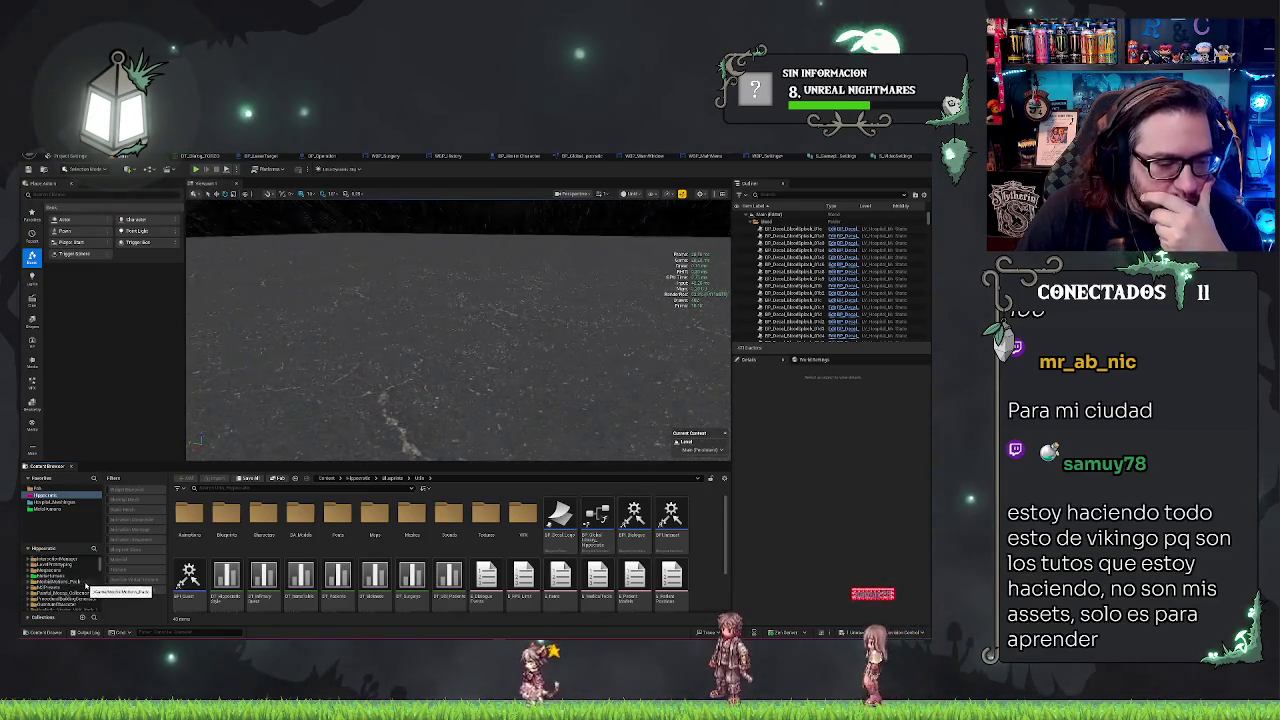
pyautogui.scroll(-1, 86, 586)
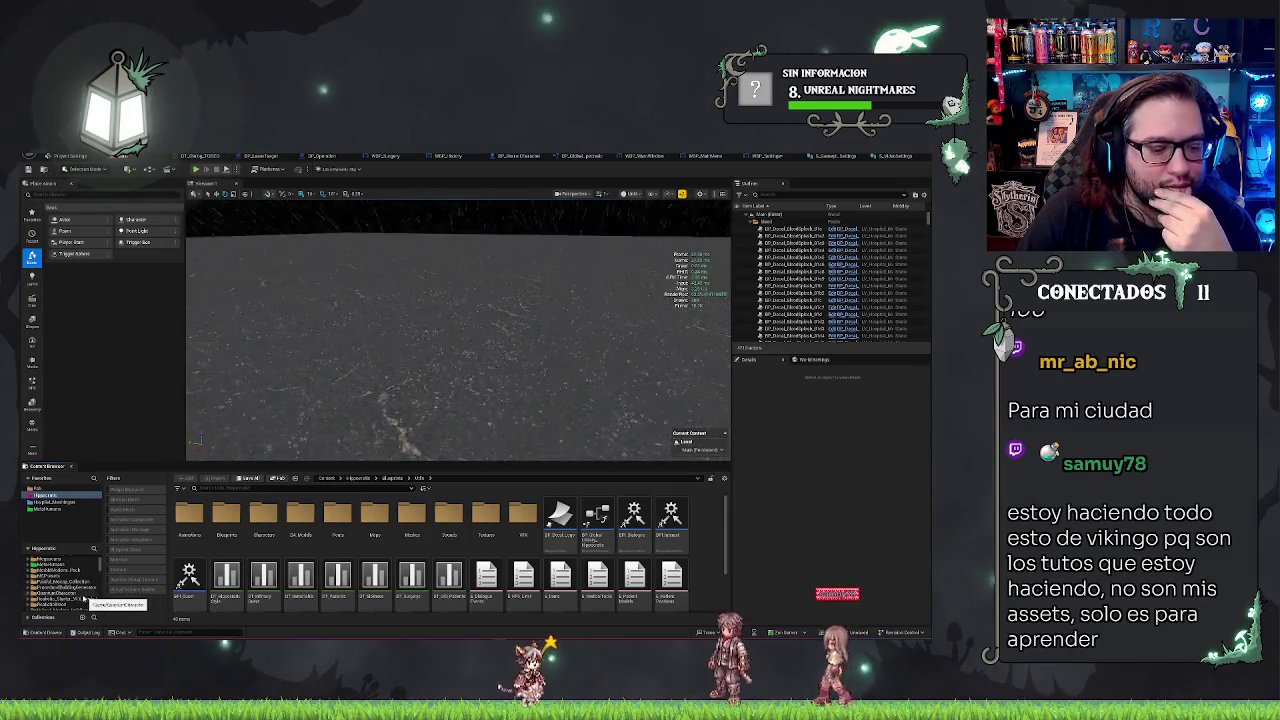
pyautogui.click(64, 594)
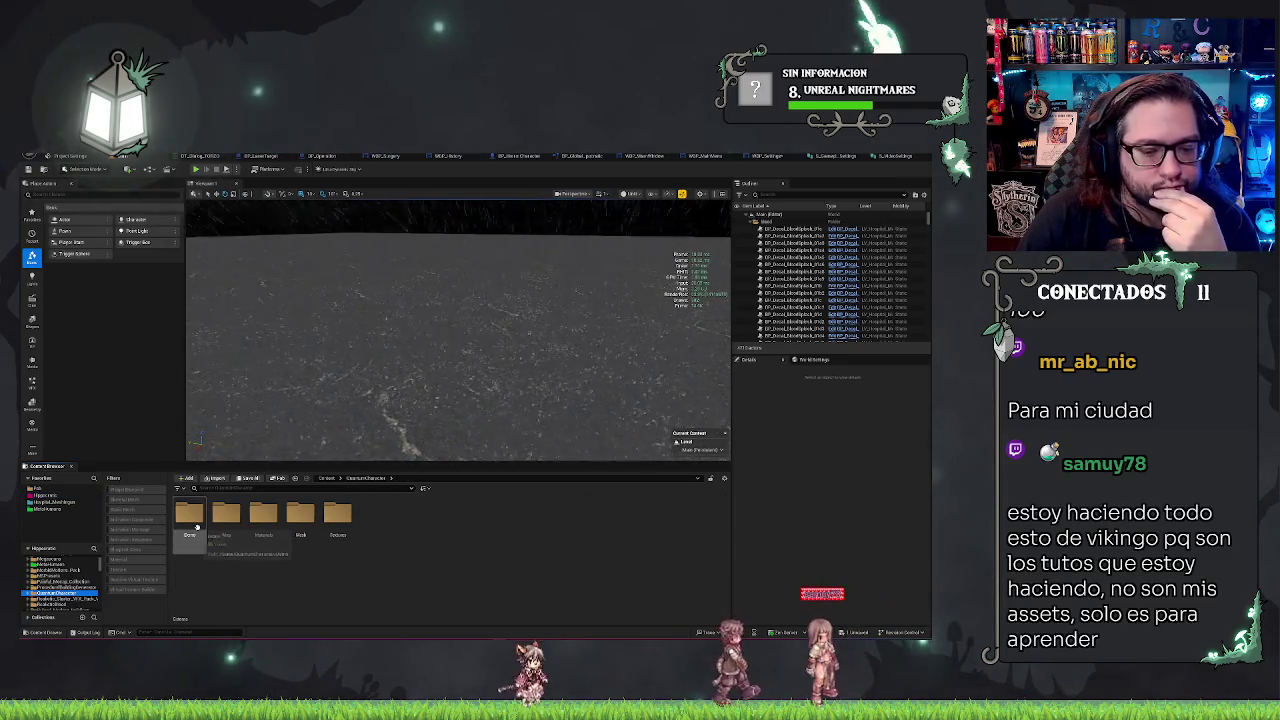
# - Open the Demo folder and select the pack folder with twelve subfolders
pyautogui.doubleClick(190, 515)
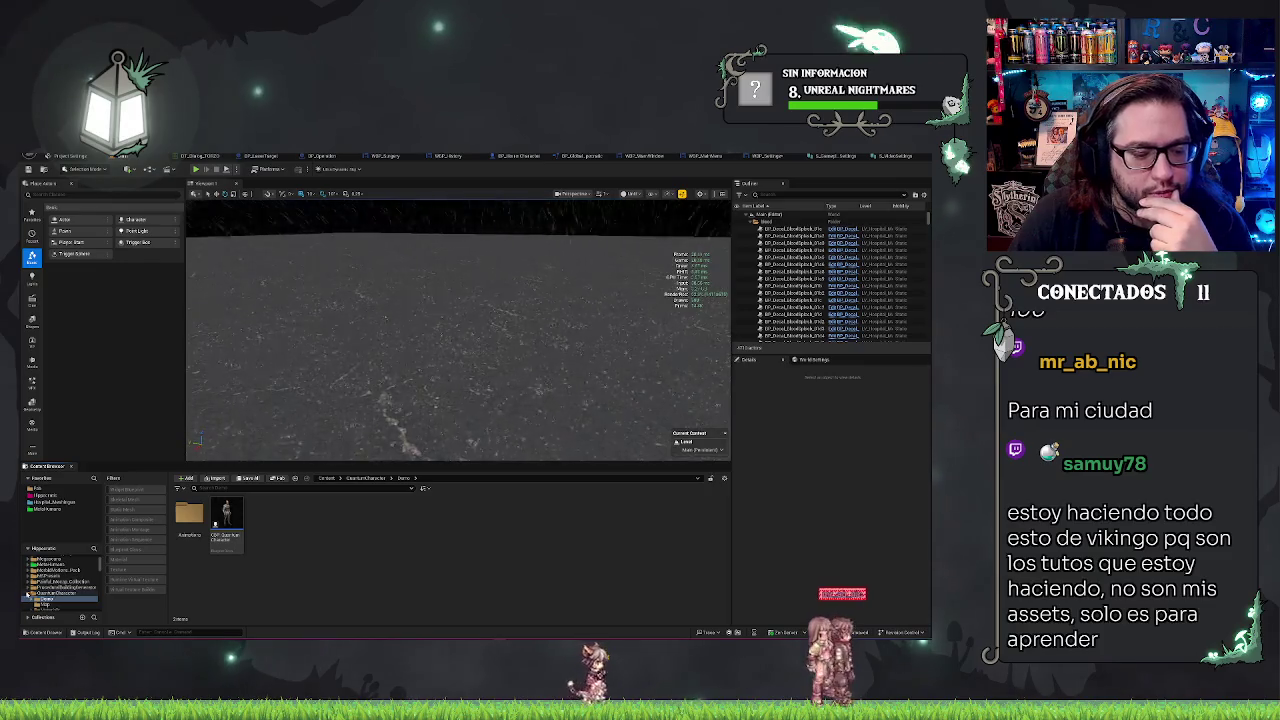
pyautogui.click(28, 594)
pyautogui.click(47, 588)
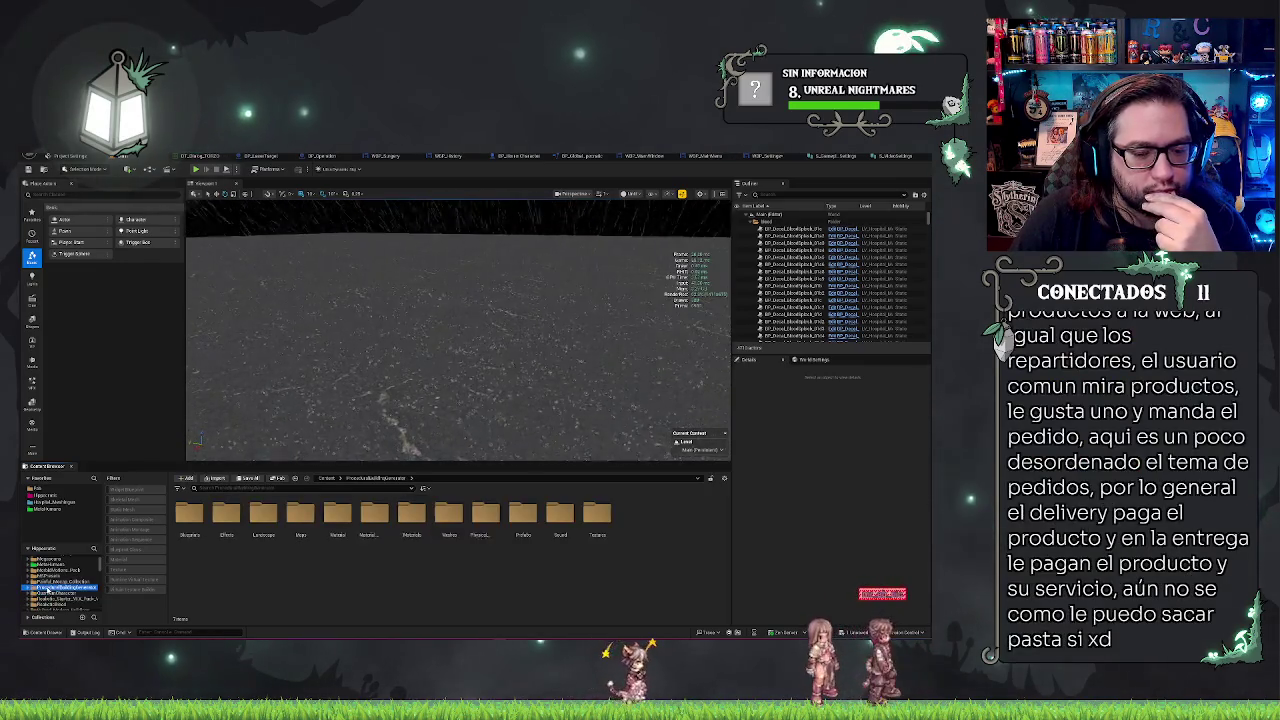
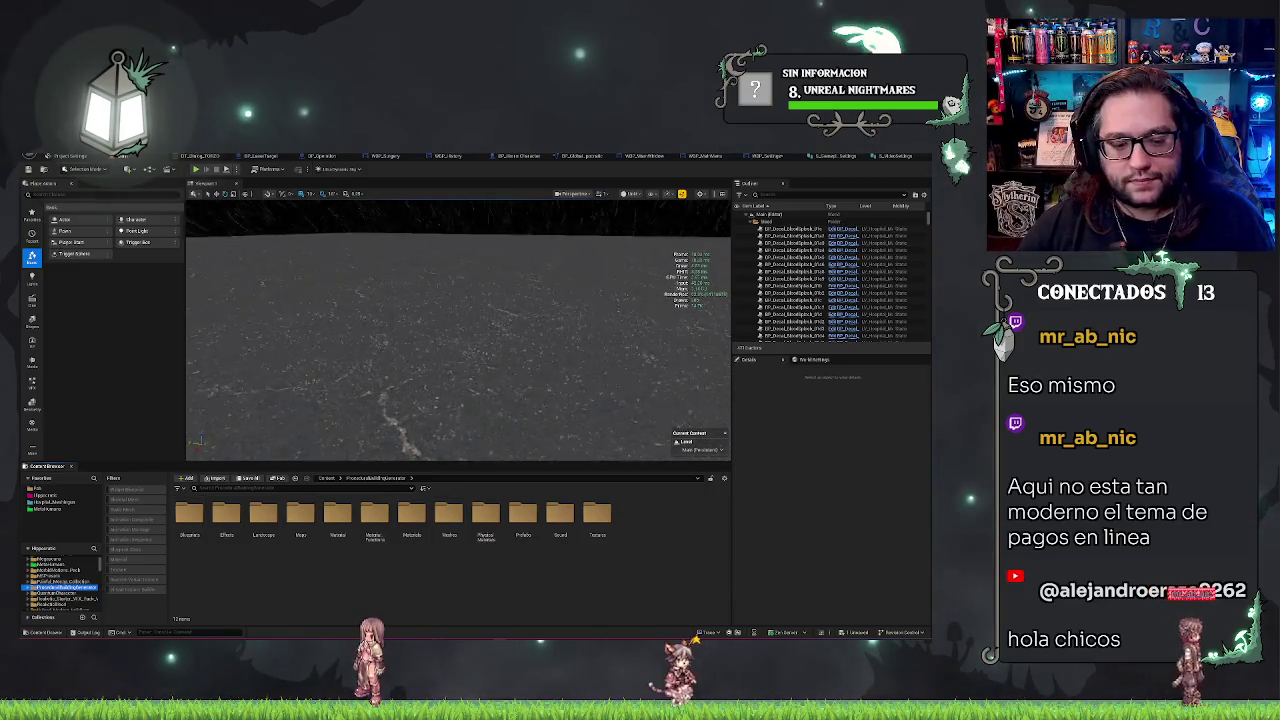
# - Open the Overview Map level from the Maps folder, choosing Don't Save for WBP_Settings
pyautogui.click(78, 599)
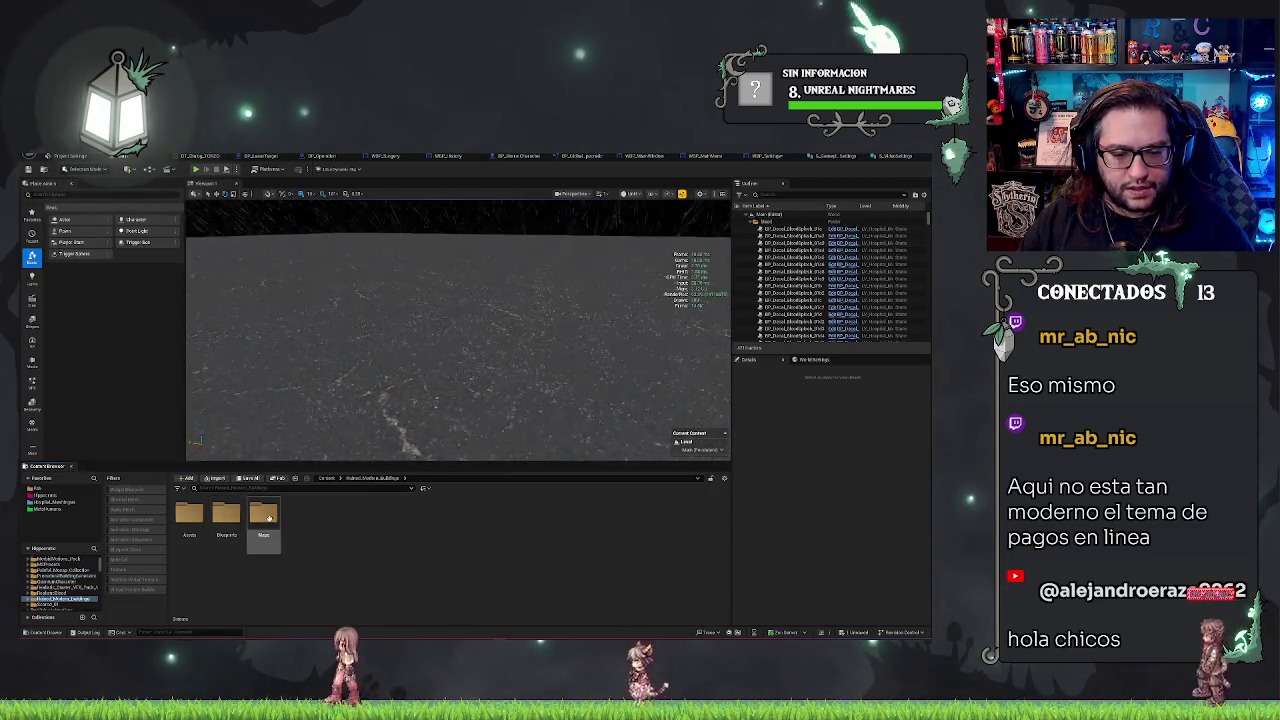
pyautogui.doubleClick(263, 513)
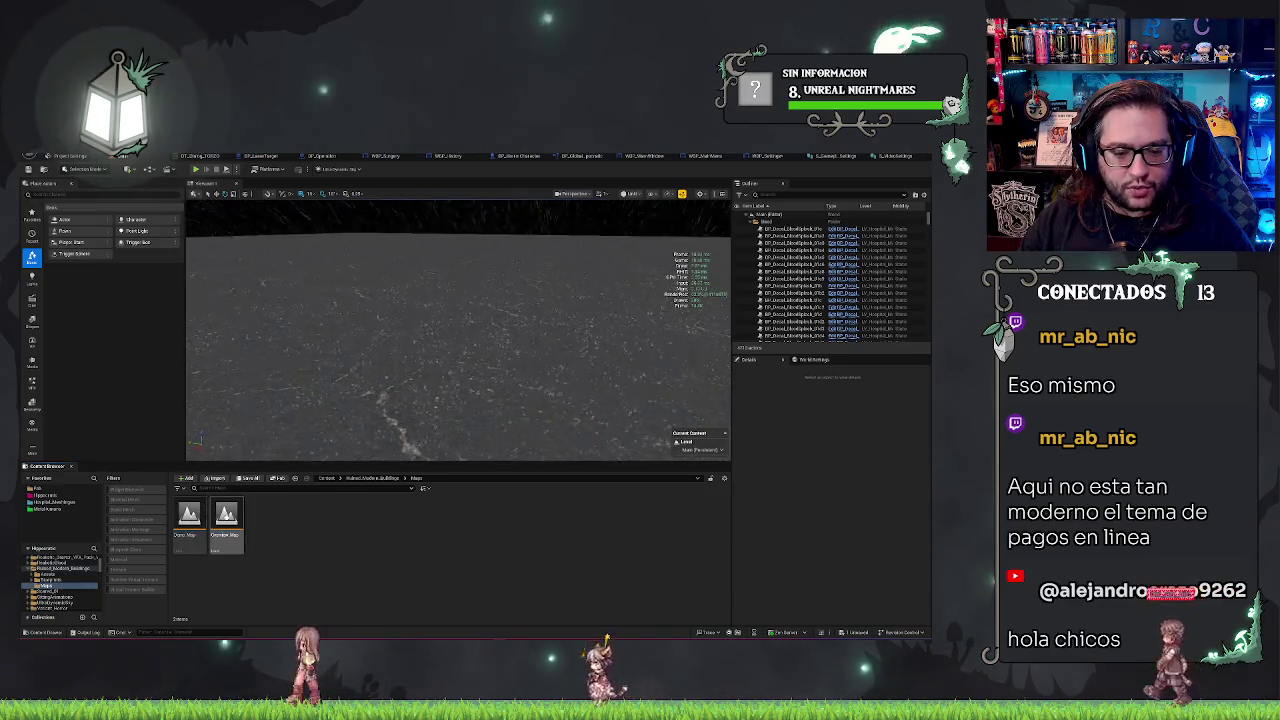
pyautogui.doubleClick(226, 515)
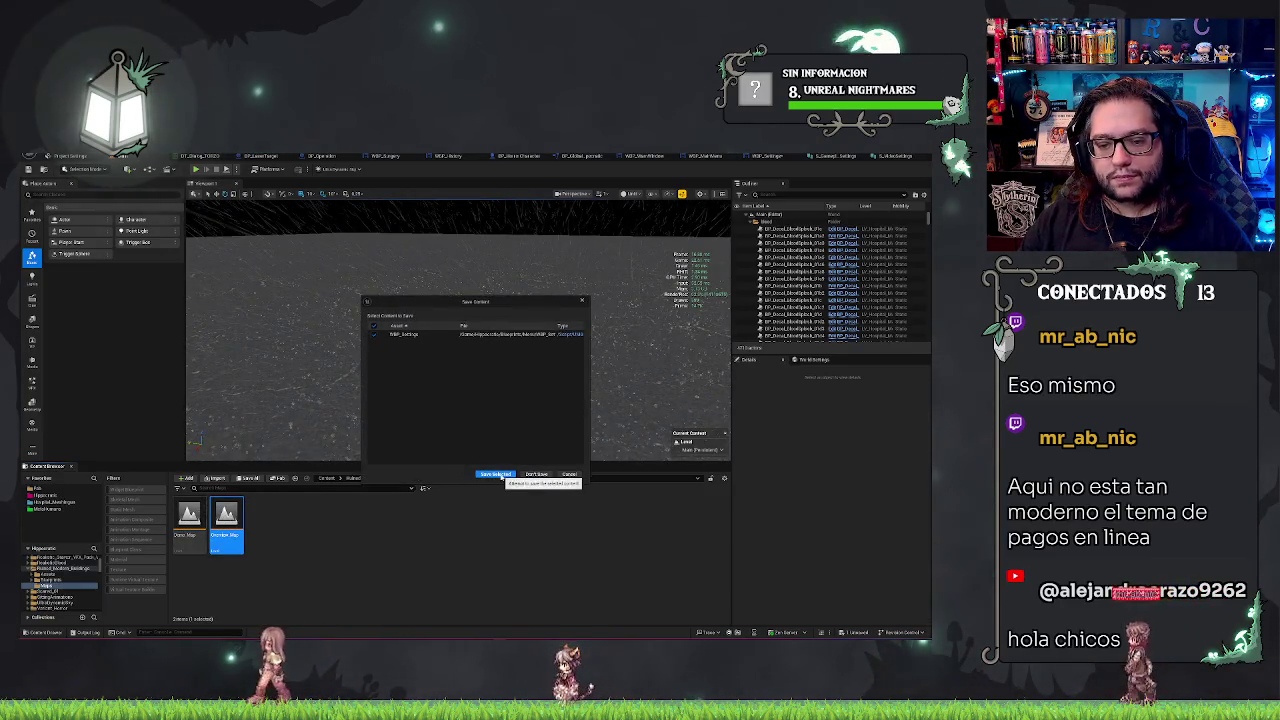
pyautogui.click(536, 474)
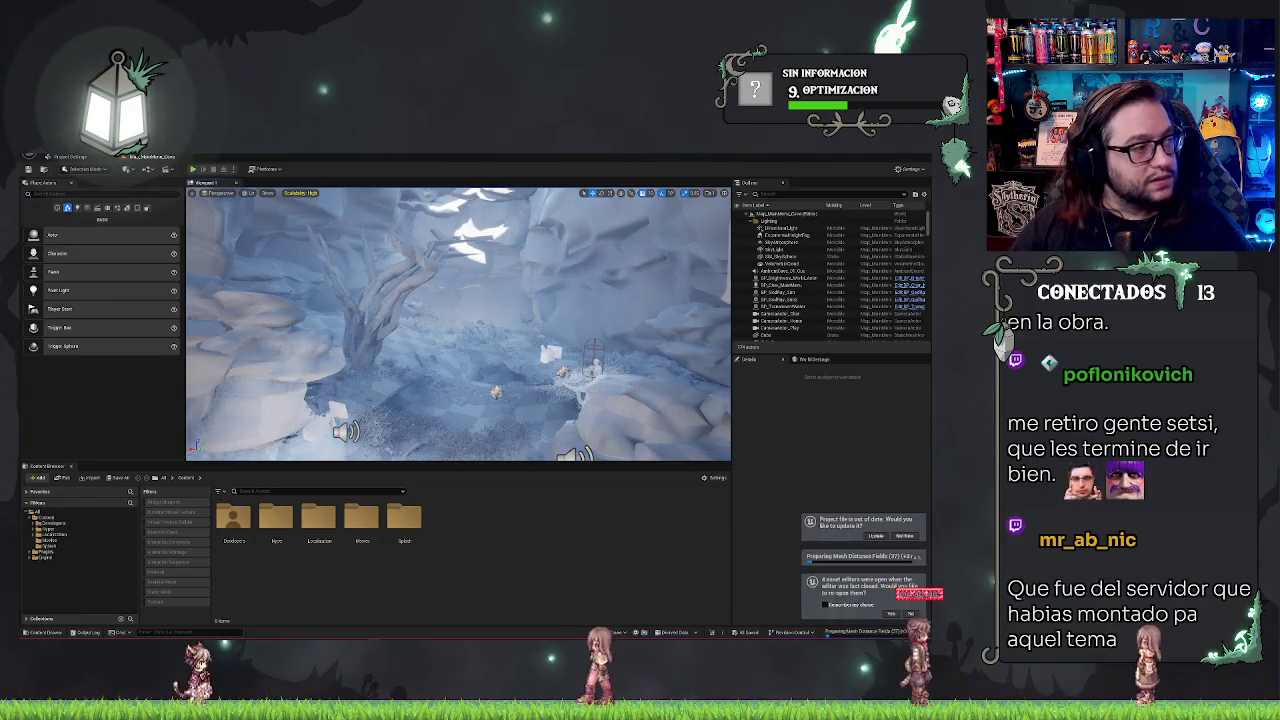
# - Select the small actor in the loaded cave scene with pale rocks and a large tree
pyautogui.click(496, 392)
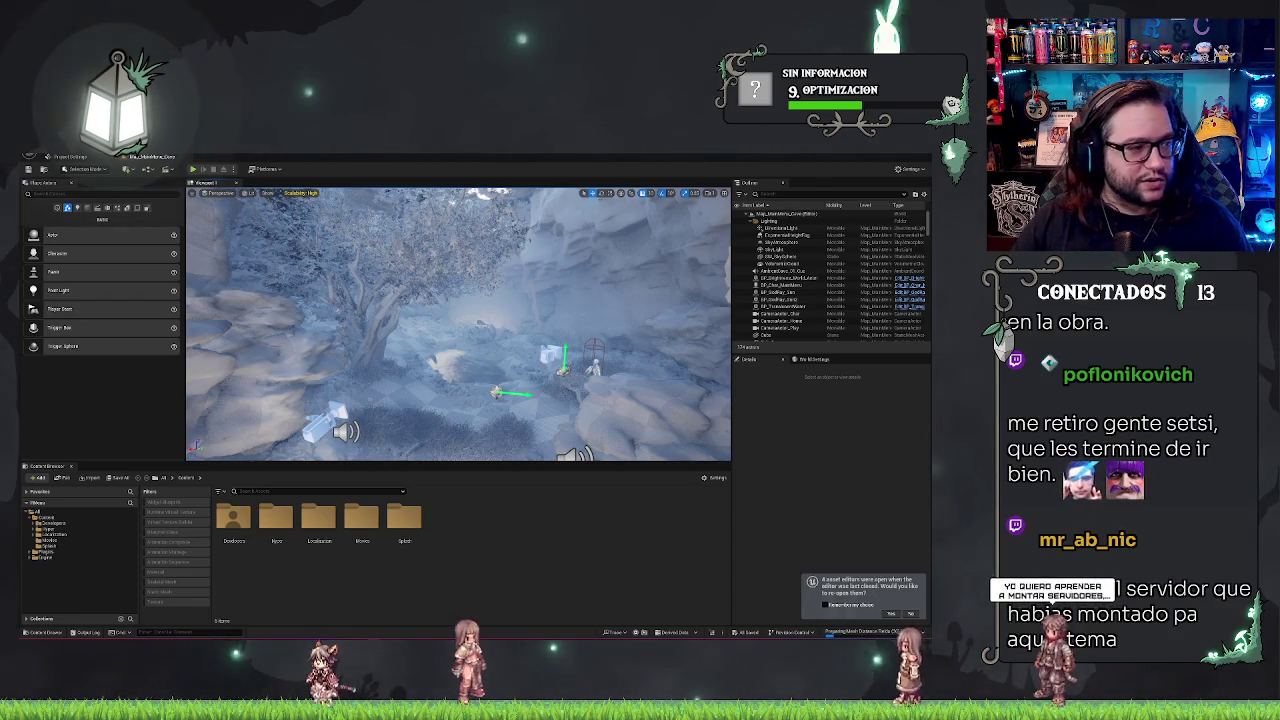
# - Switch from Unreal Editor to the Content Engine dashboard in the browser
pyautogui.hotkey('alt', 'Tab')
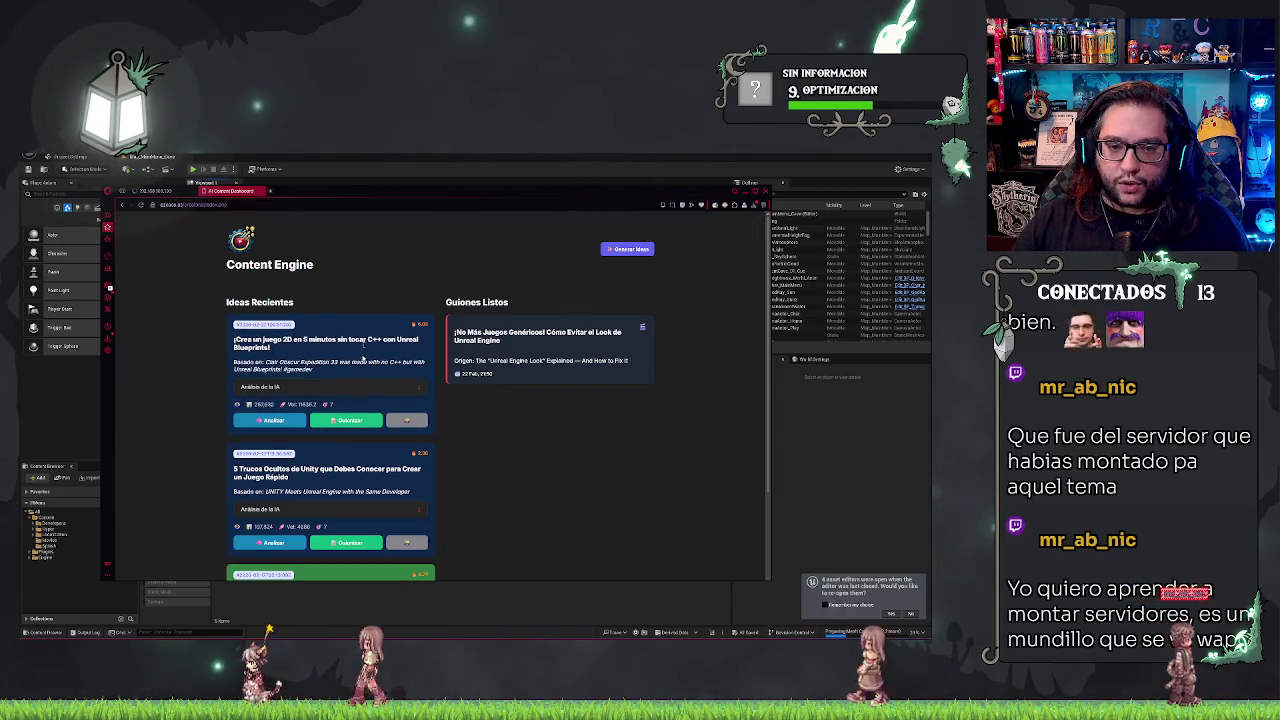
# - Read the '¡No Más Juegos Genéricos!' script, close it, and minimize the browser
pyautogui.click(577, 344)
pyautogui.scroll(-10, 600, 340)
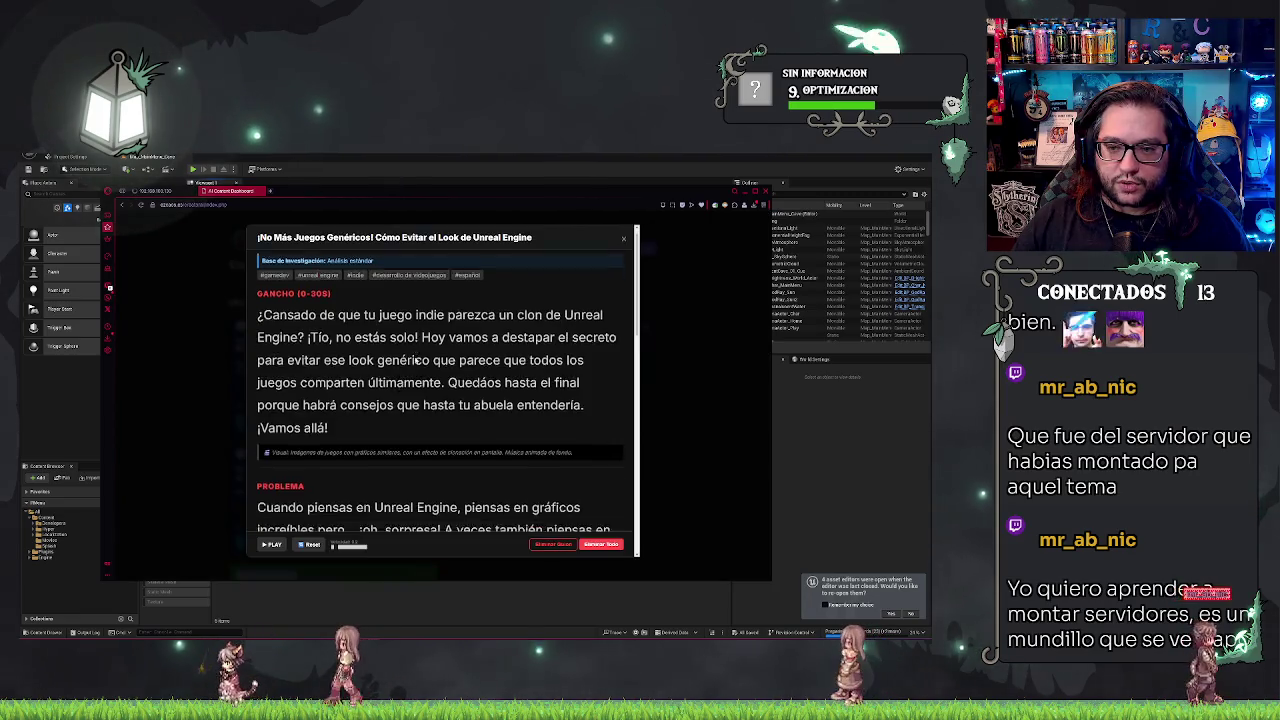
pyautogui.click(624, 240)
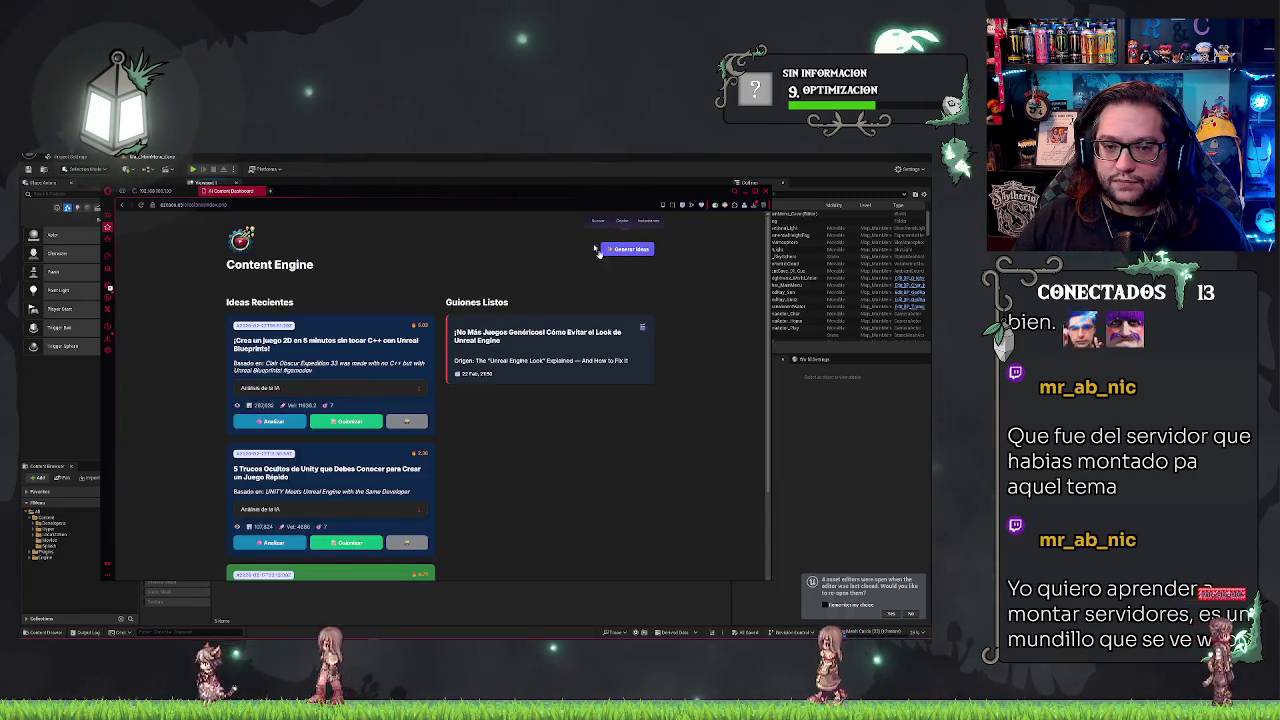
pyautogui.click(168, 632)
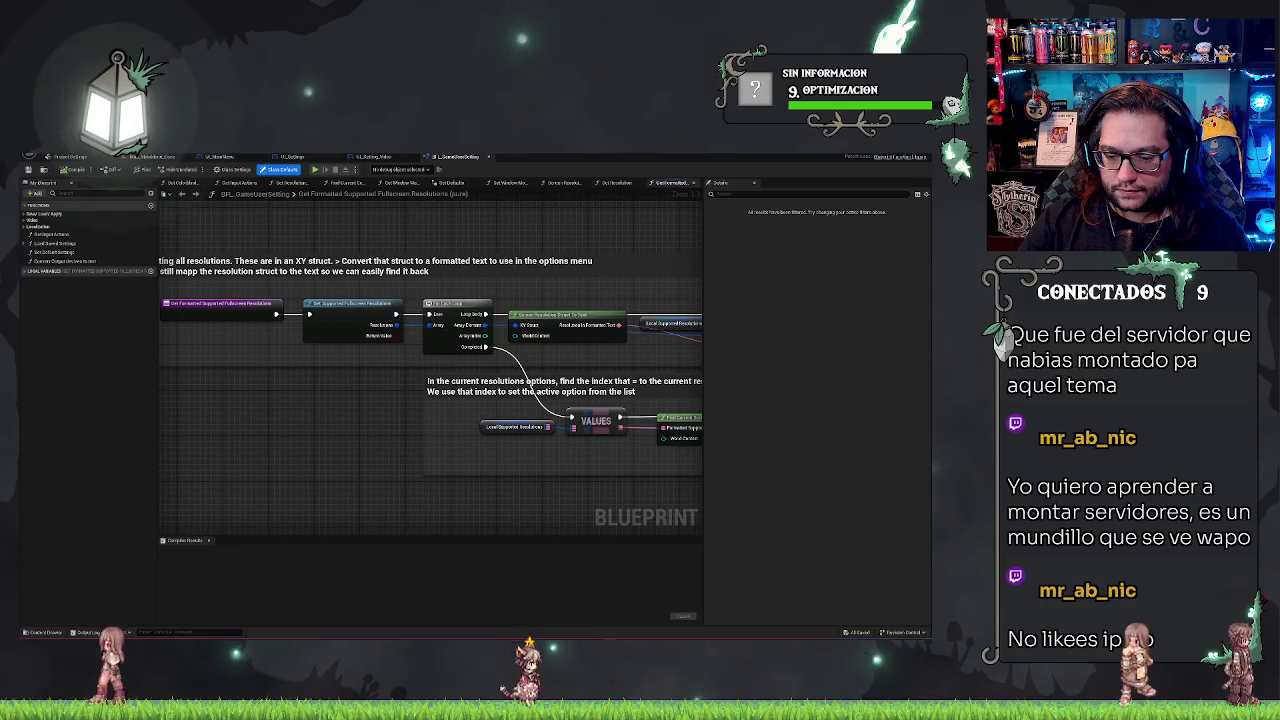
# - Switch from the resolutions Blueprint editor back to the main level editor window
pyautogui.moveTo(610, 636)
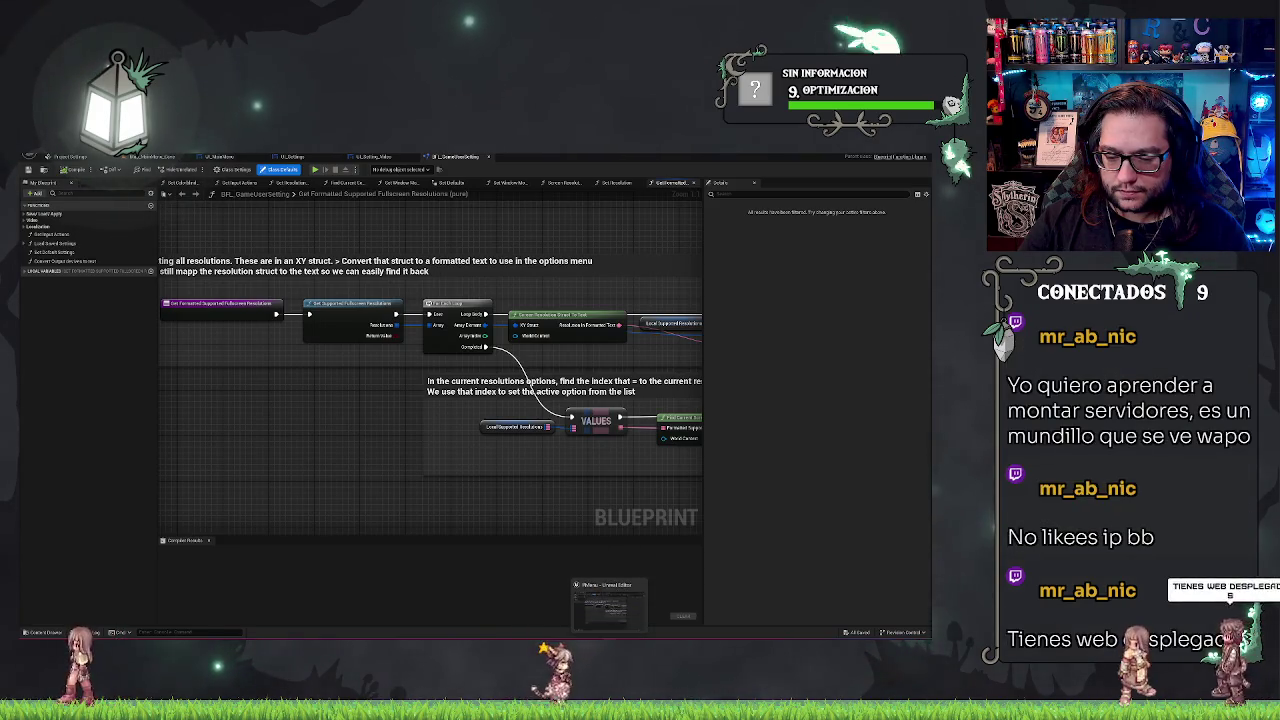
pyautogui.click(609, 602)
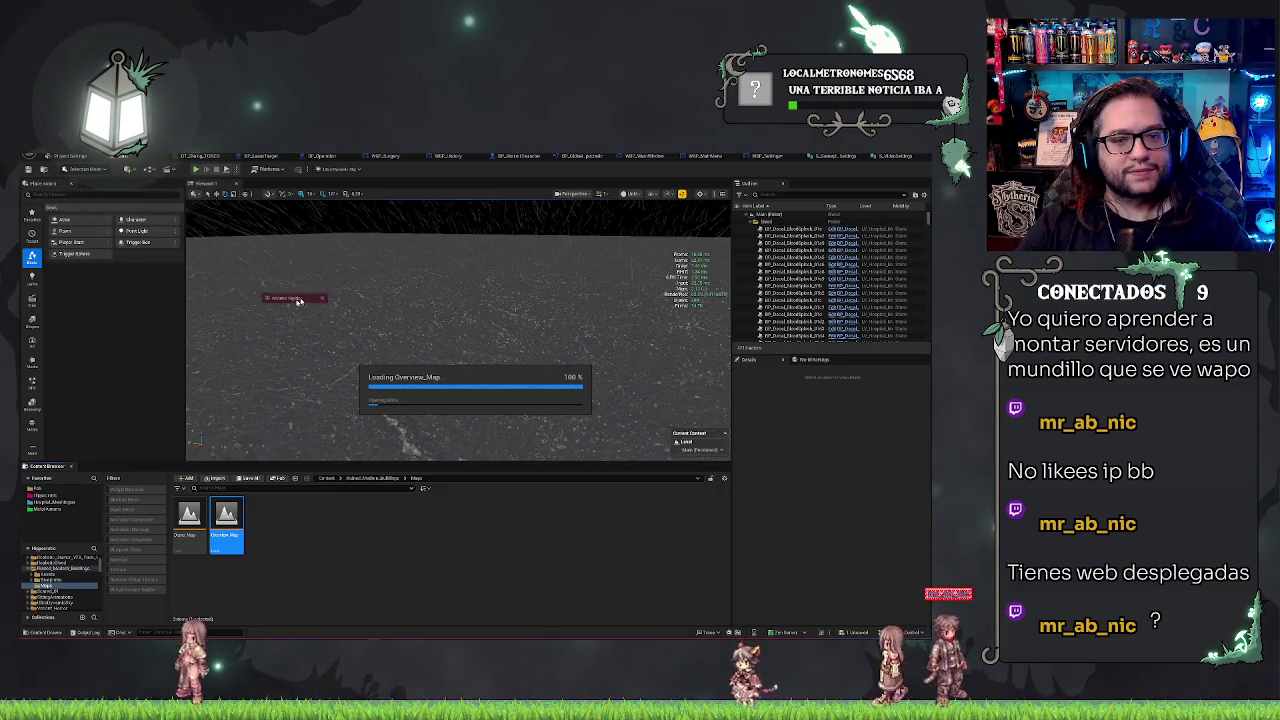
# - Detach the quick-access page into its own browser window and load a website in it
pyautogui.moveTo(297, 300); pyautogui.dragTo(330, 250)
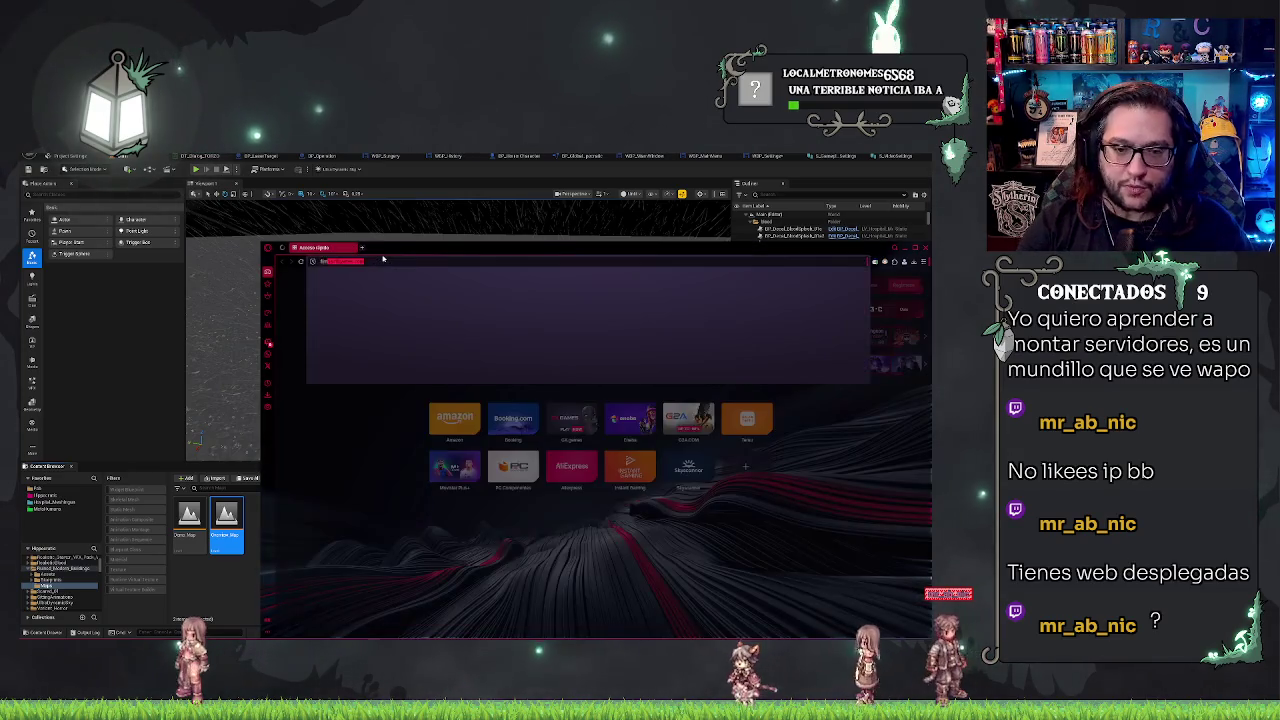
pyautogui.press('Return')
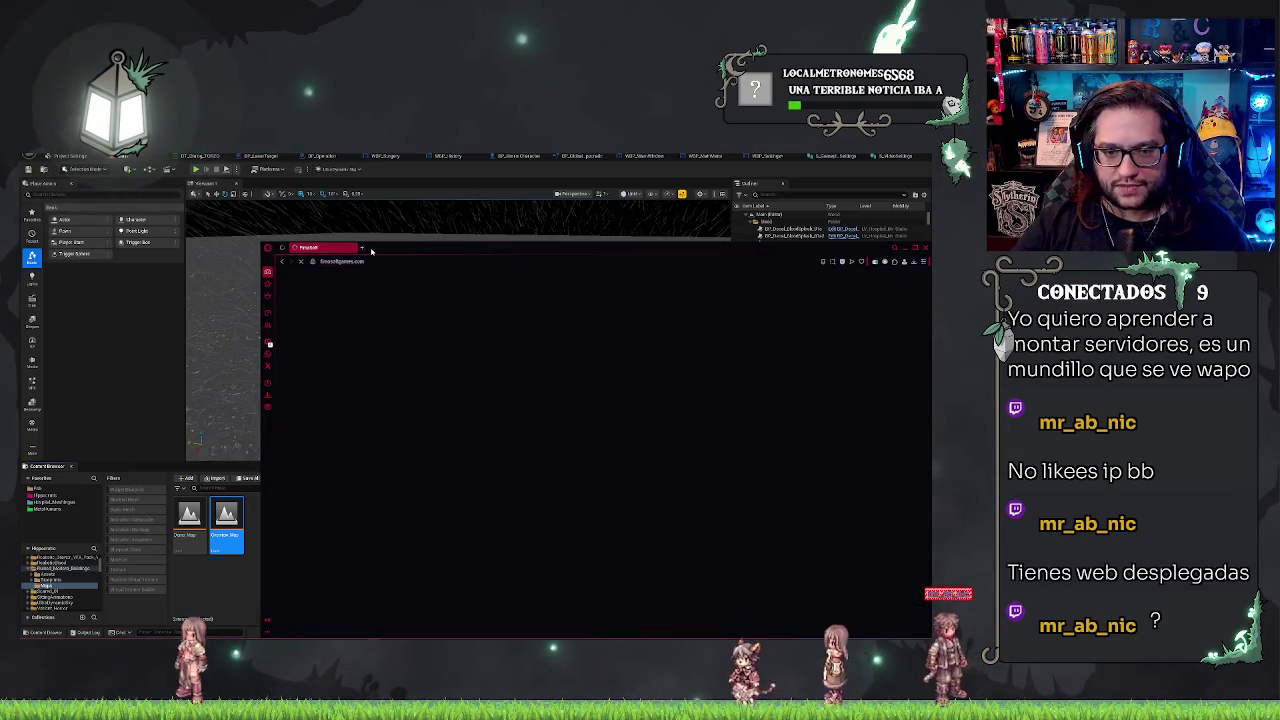